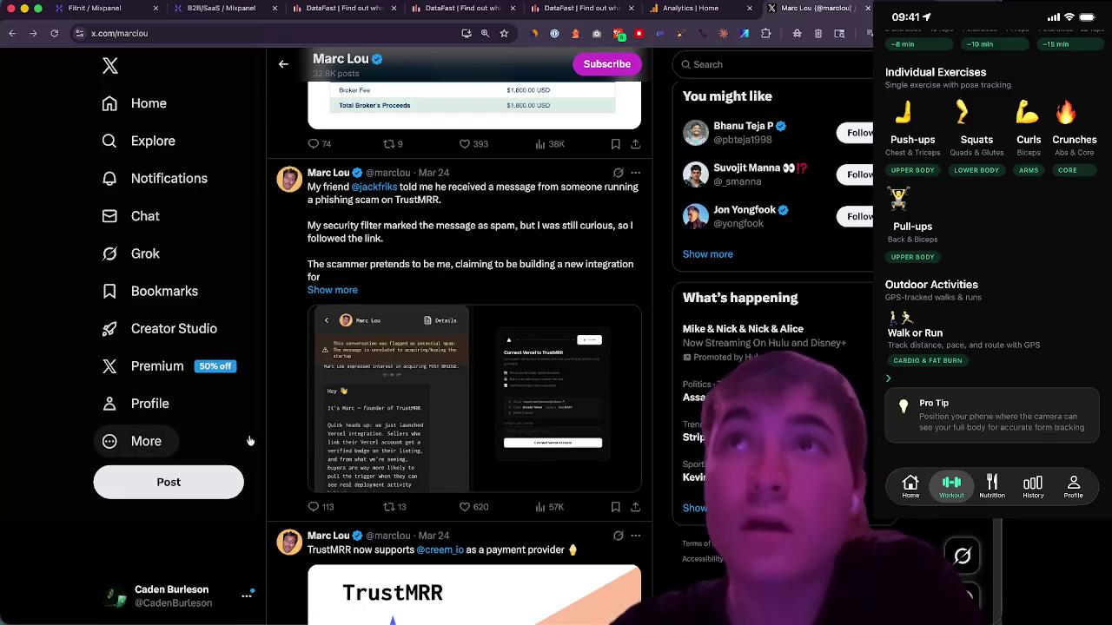
- Scroll the X profile feed to the DataFast iOS/Android mobile apps post, then bring Claude Code forward
scroll(249, 440, down, 8)
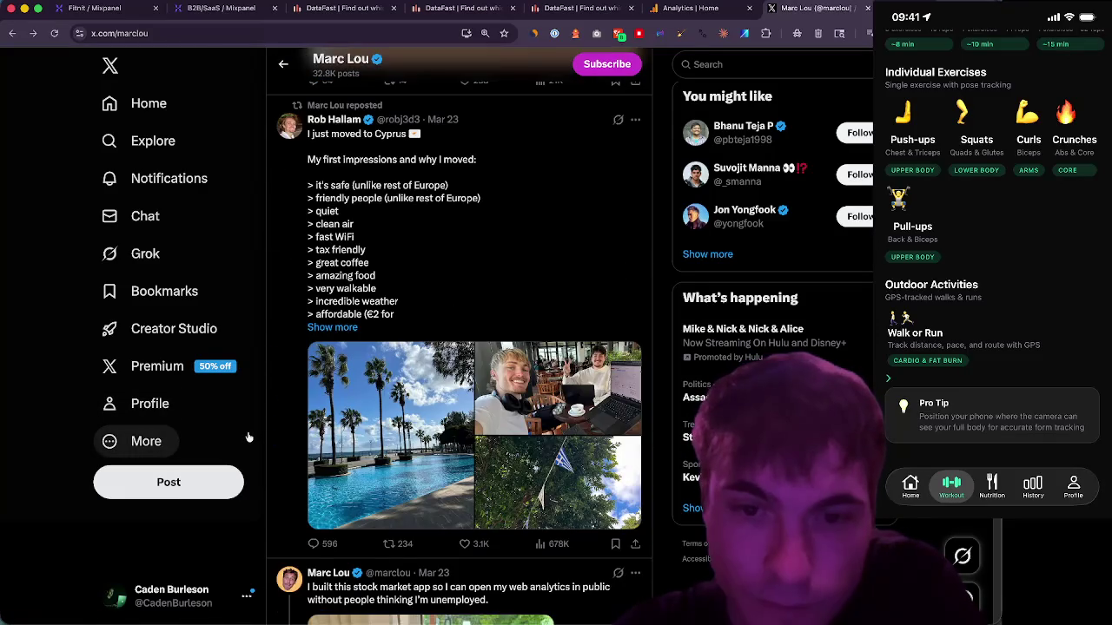
scroll(250, 440, down, 9)
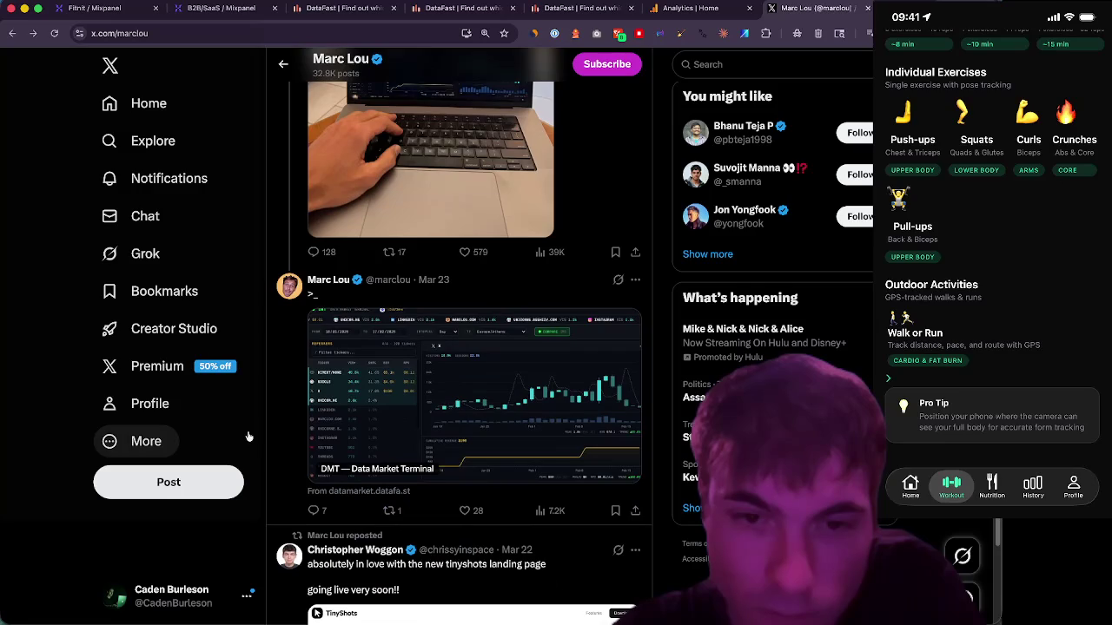
scroll(249, 437, down, 5)
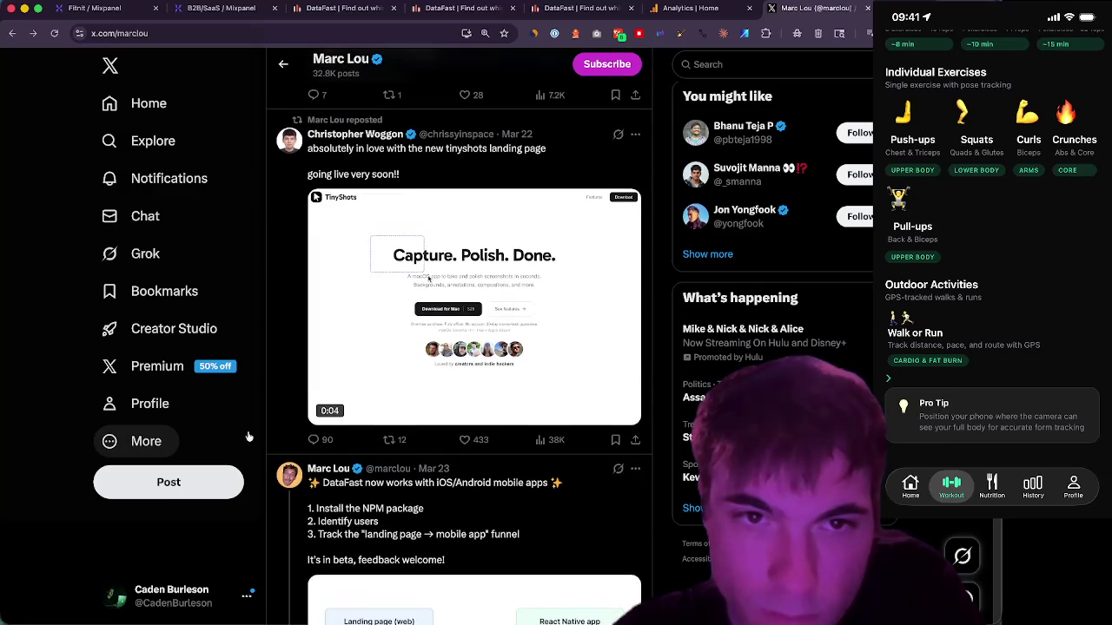
scroll(249, 437, down, 5)
scroll(249, 437, down, 2)
scroll(249, 437, up, 4)
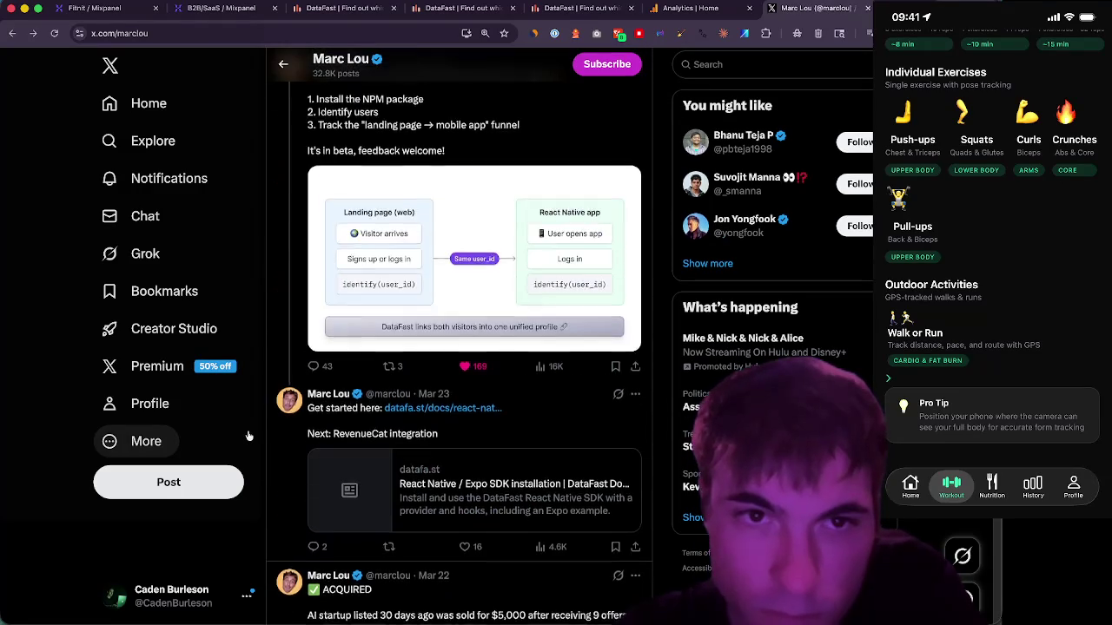
scroll(249, 437, down, 2)
mouse_move(400, 608)
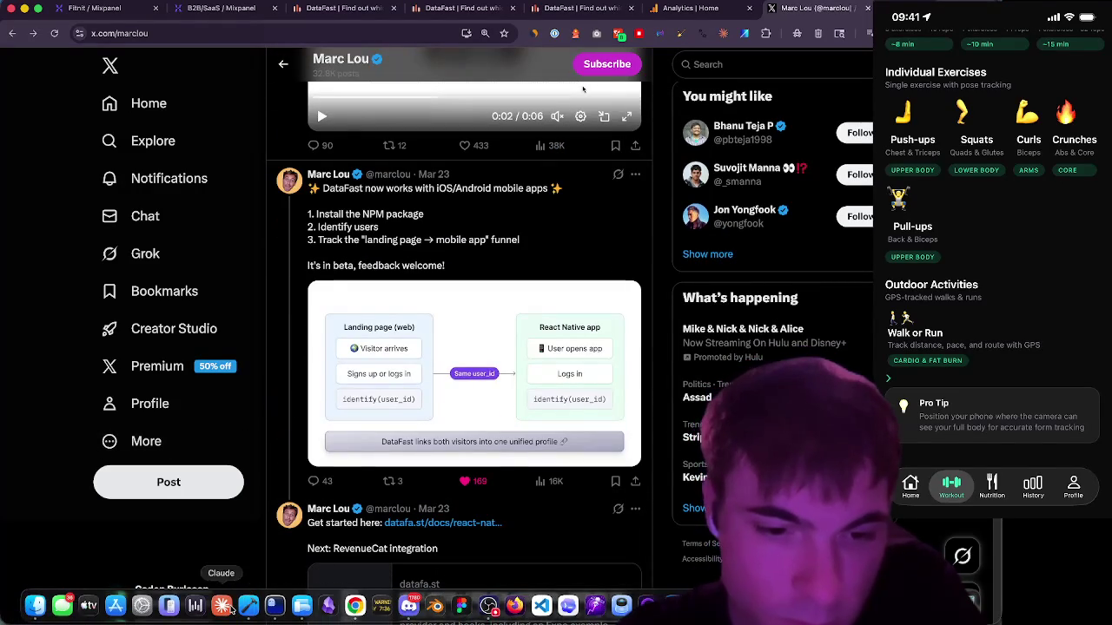
click(276, 606)
- Read through Claude's Mixpanel tracking plan, then go to the B2B/SaaS Mixpanel project tab
scroll(508, 435, down, 5)
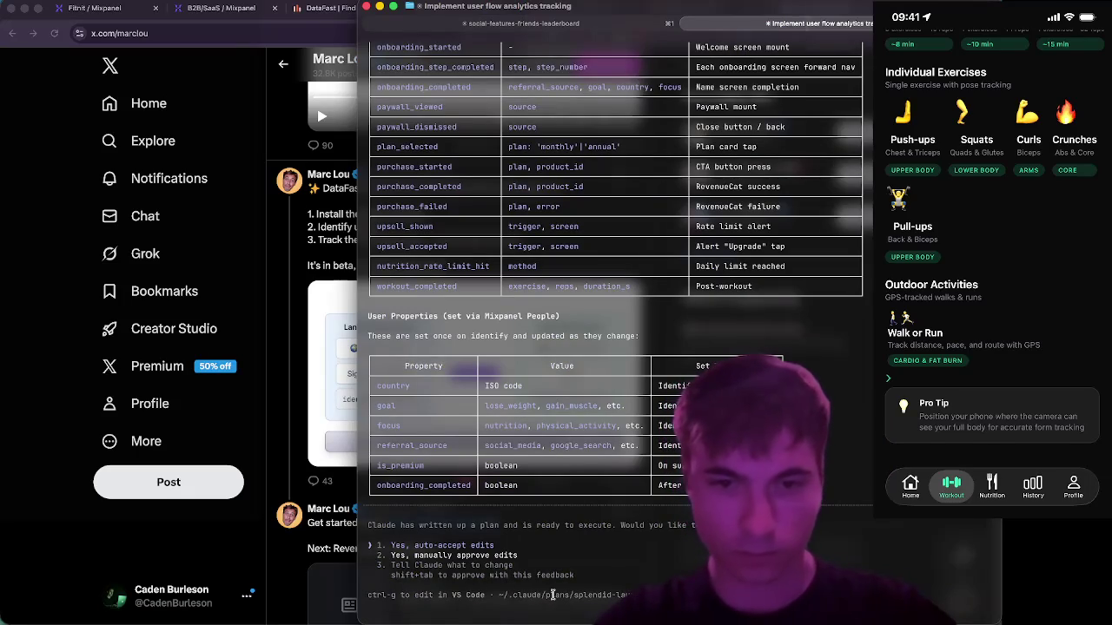
scroll(494, 398, up, 3)
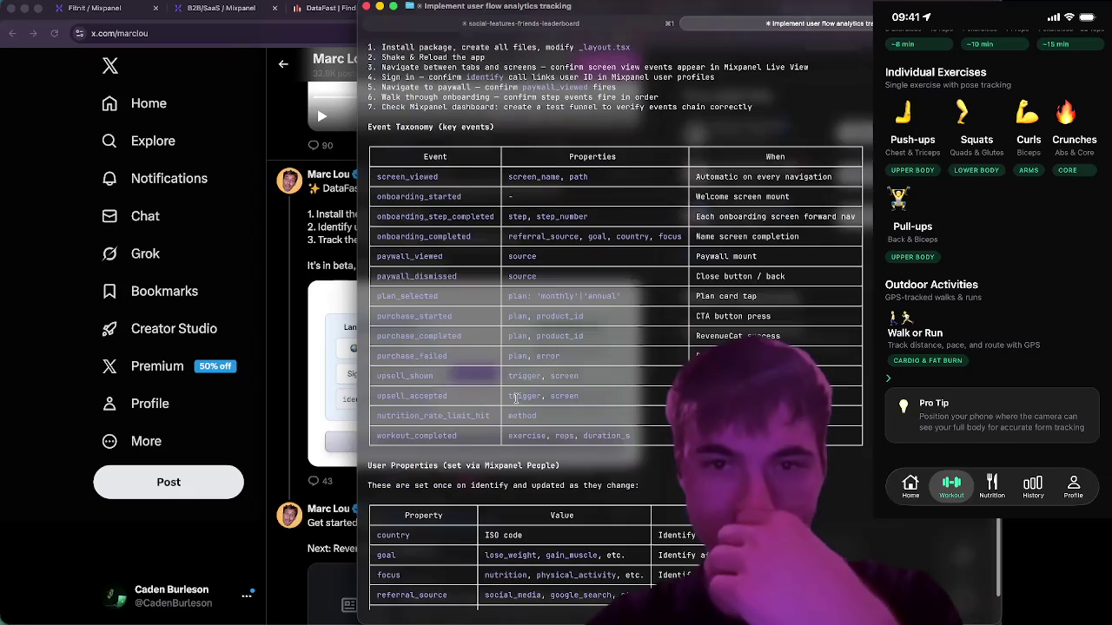
scroll(474, 400, up, 3)
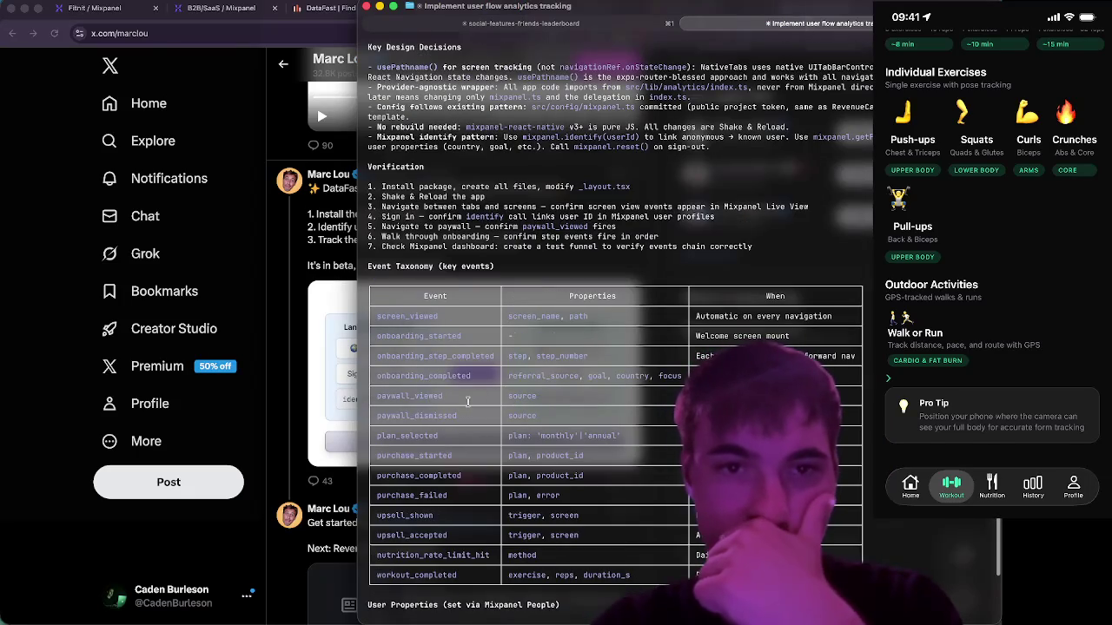
scroll(467, 401, up, 2)
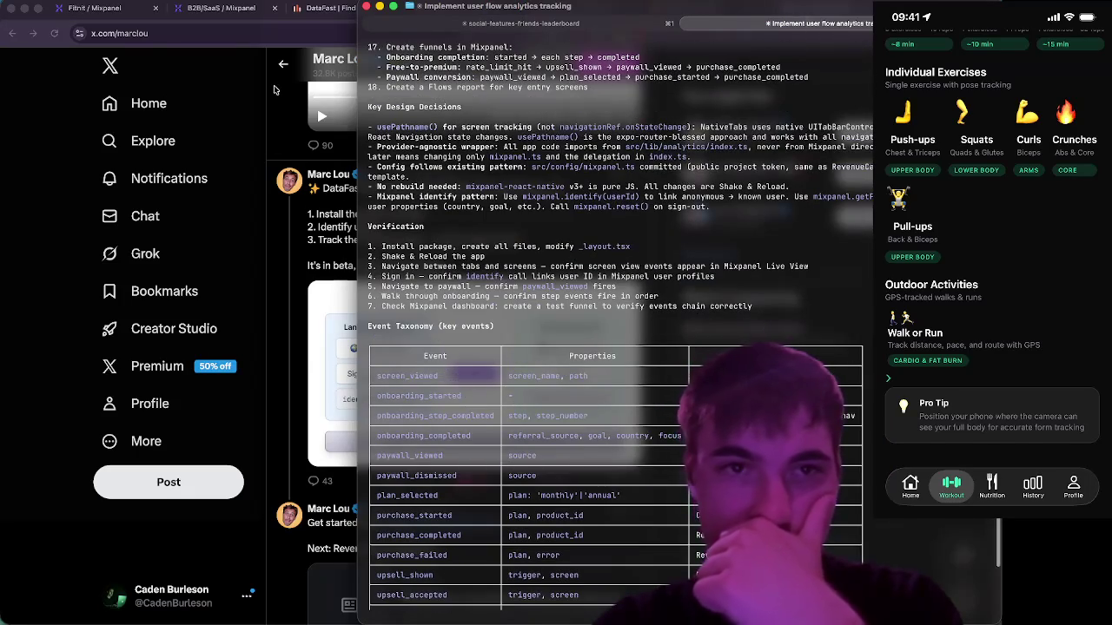
click(327, 83)
click(221, 8)
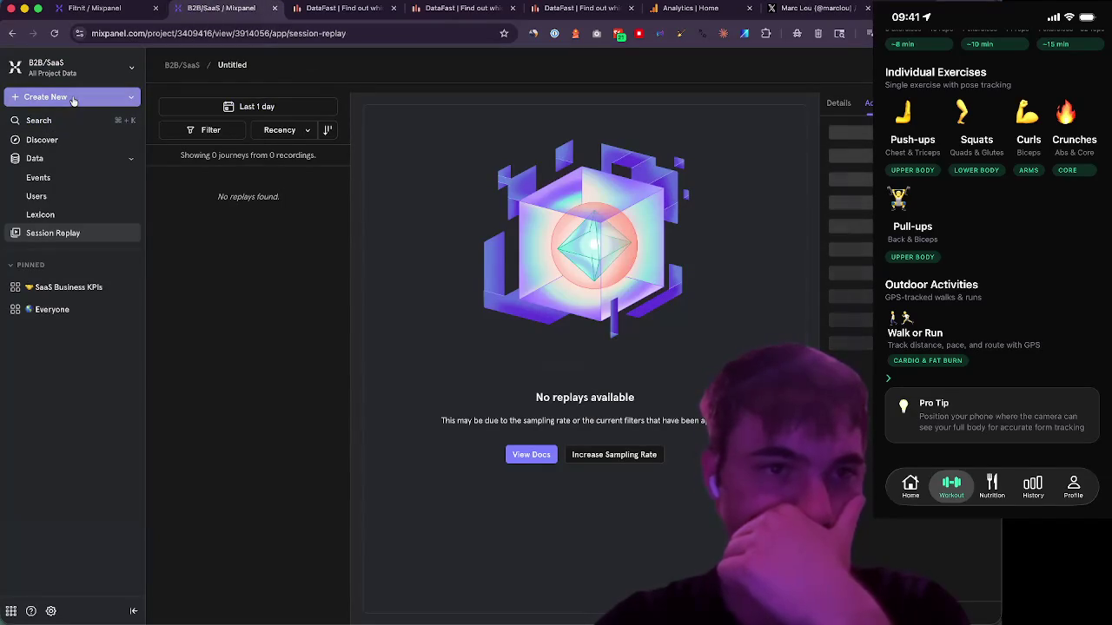
- Create a new Funnels report with sign up as the first step
click(129, 98)
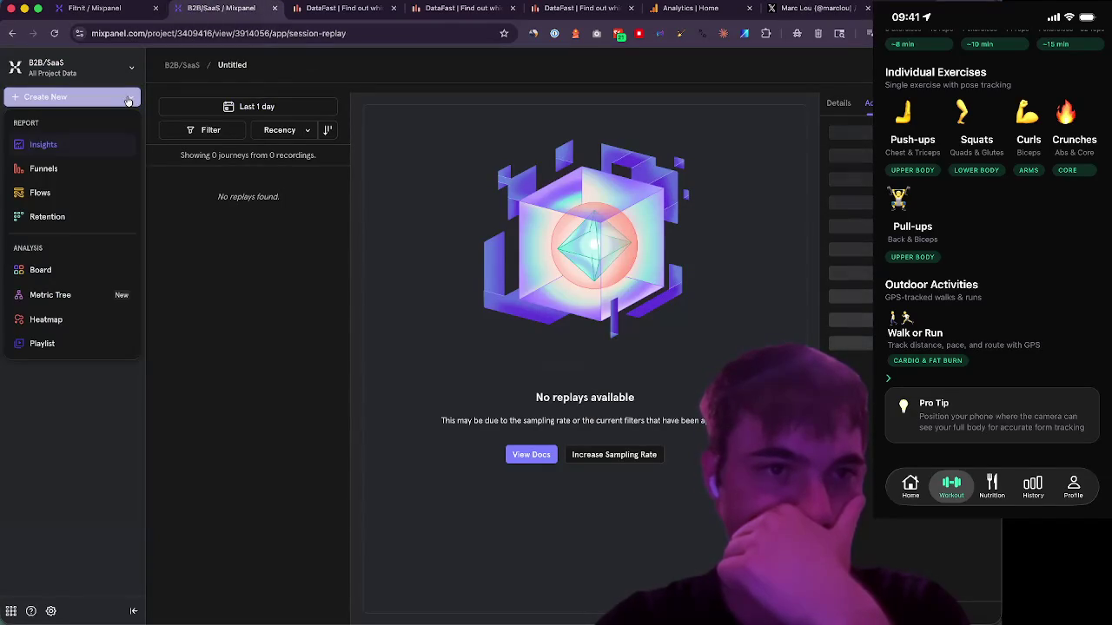
click(103, 177)
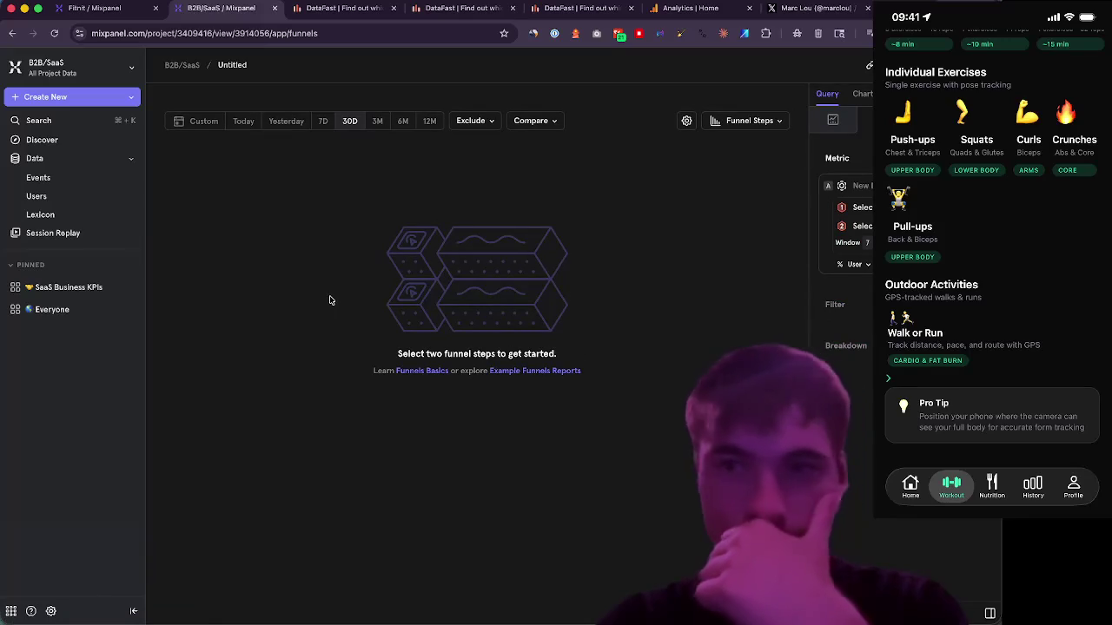
click(862, 207)
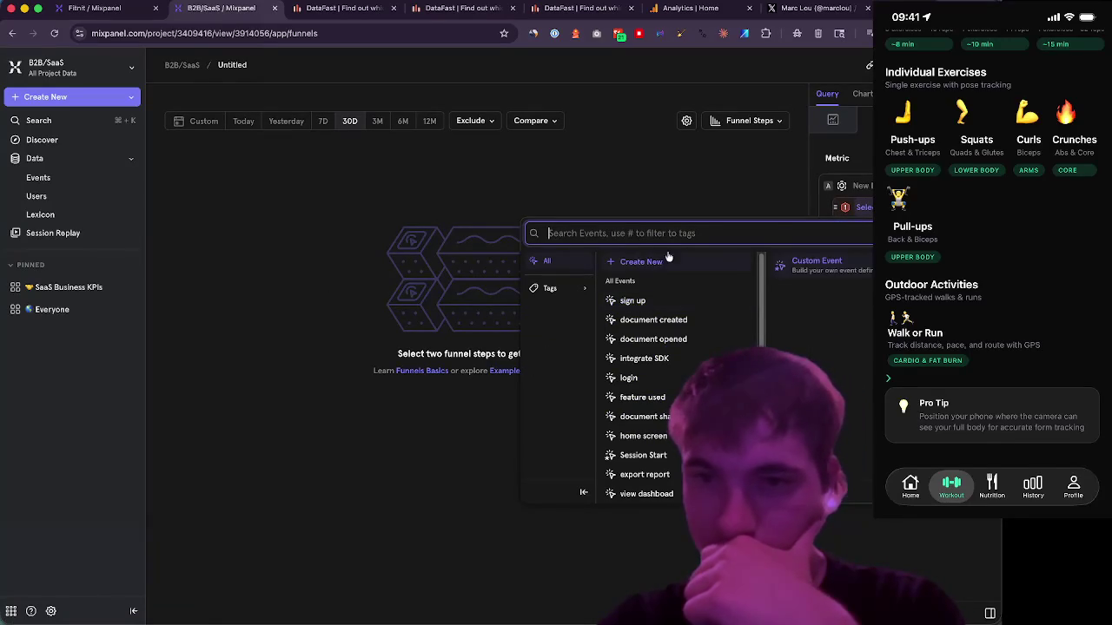
click(676, 307)
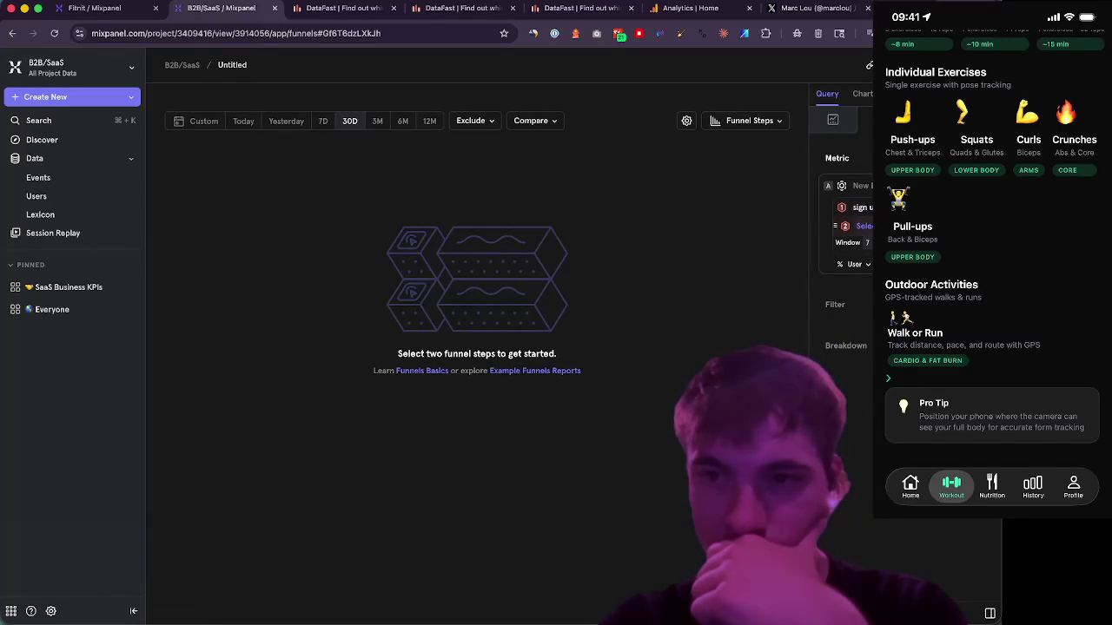
- Make home screen the first funnel step instead, widen the Query panel, and switch to User Flows
click(860, 226)
scroll(656, 347, down, 3)
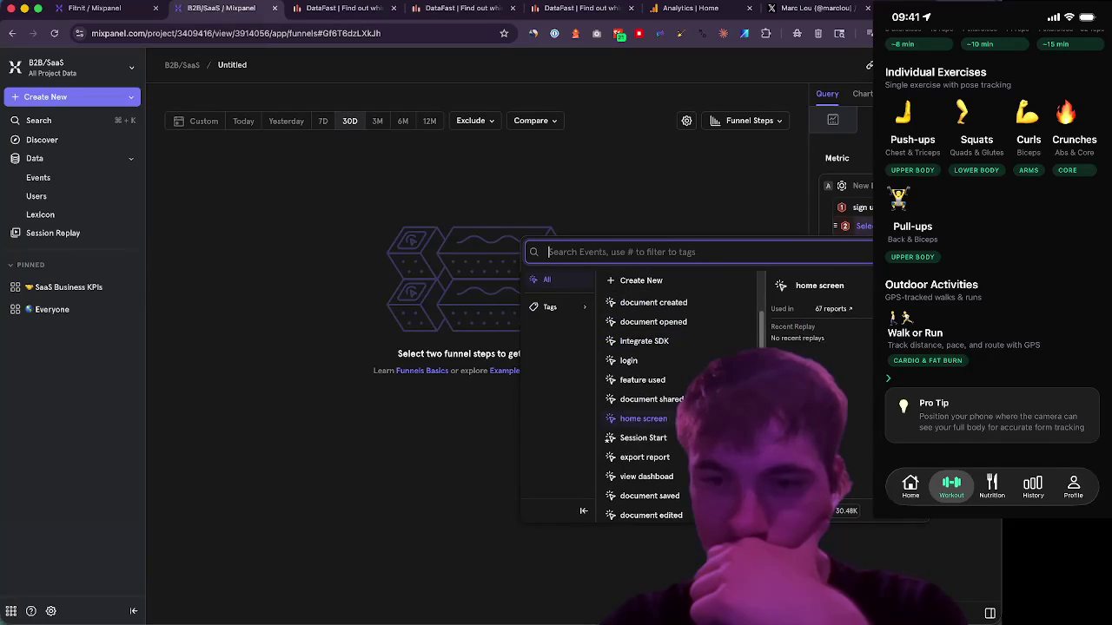
key(Escape)
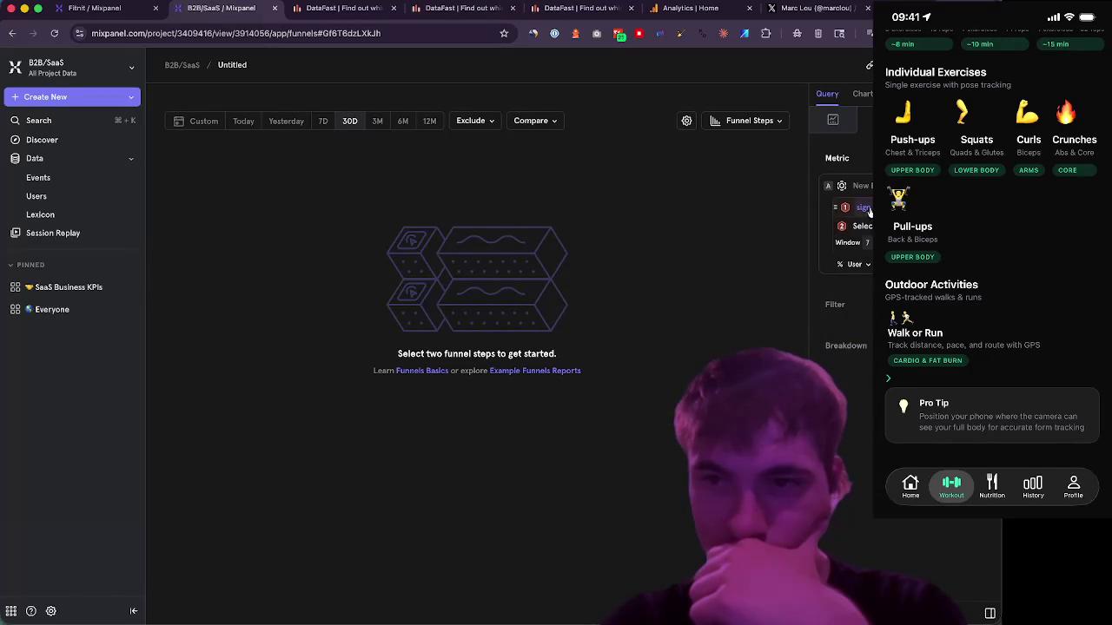
click(862, 226)
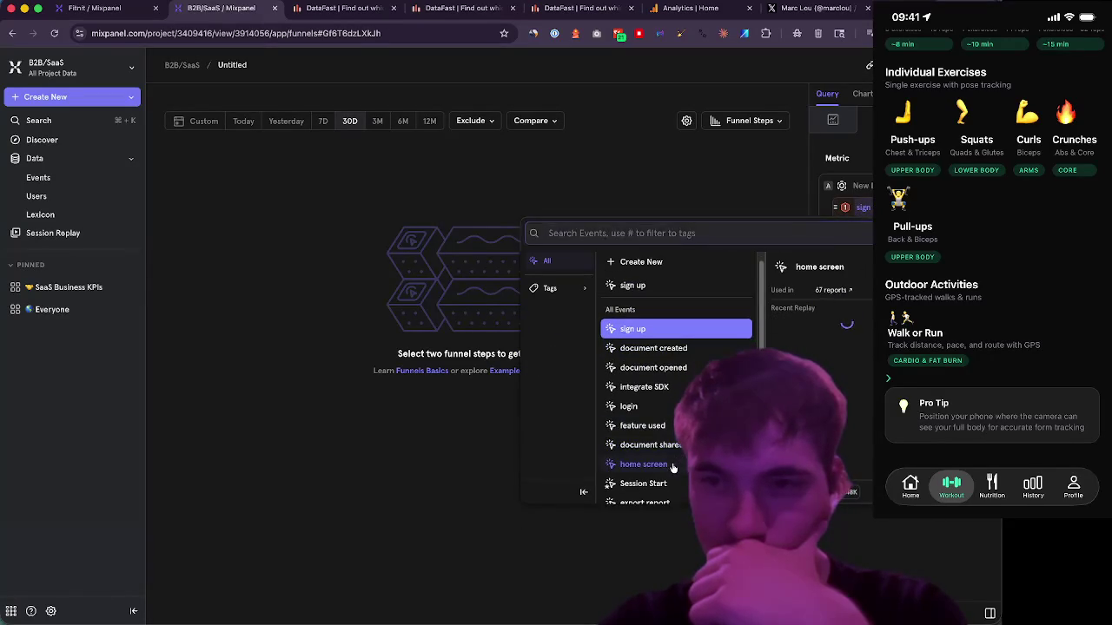
click(656, 464)
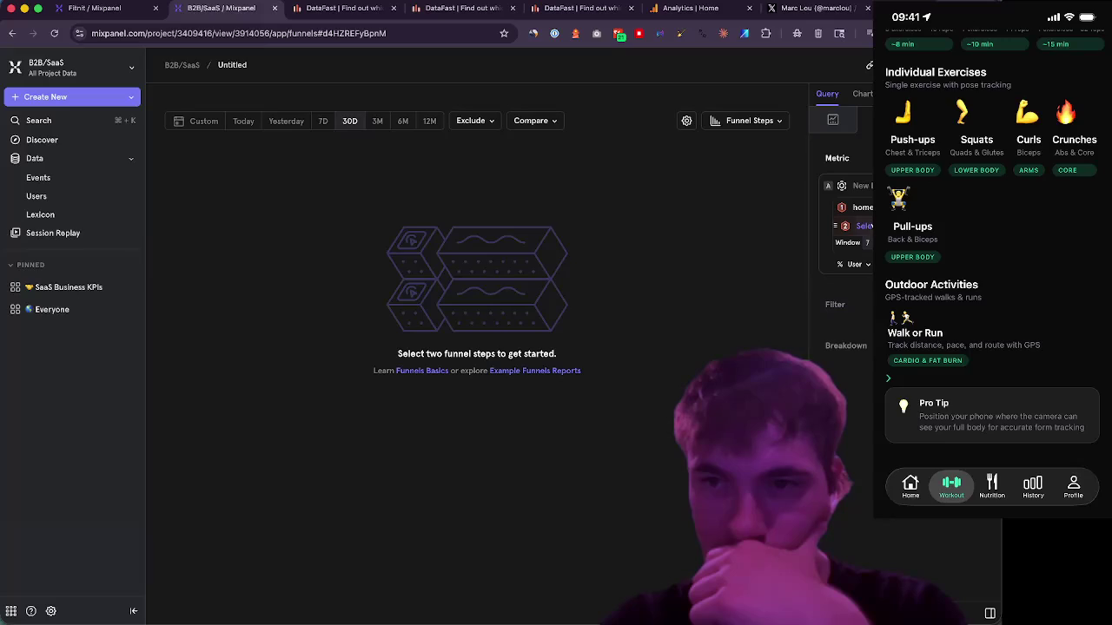
mouse_move(810, 253)
mouse_down()
mouse_move(702, 261)
mouse_move(688, 283)
mouse_up()
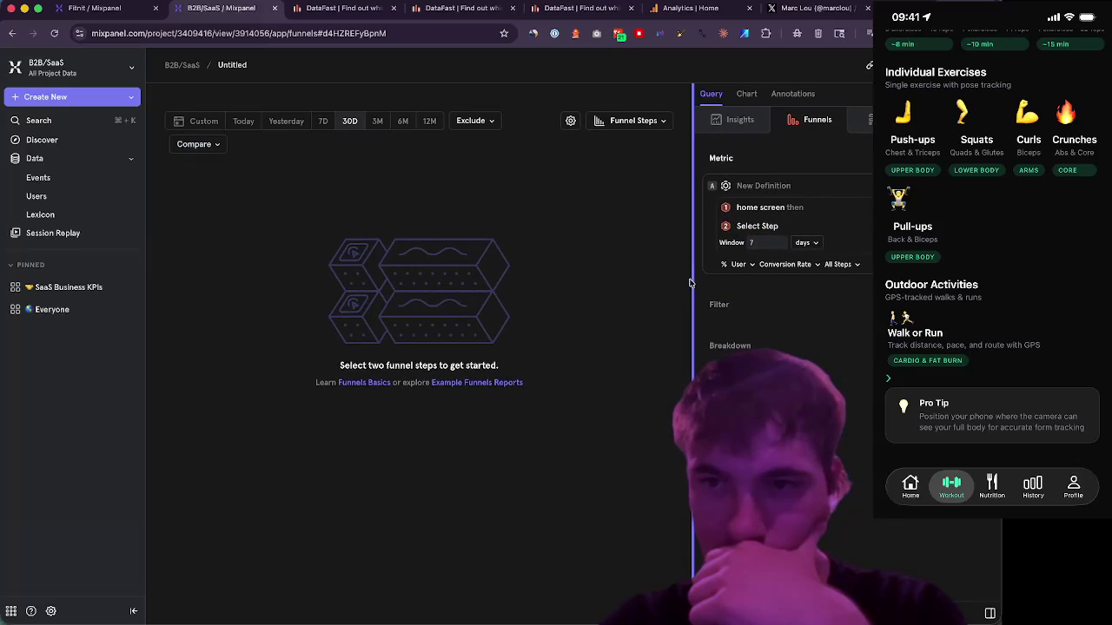
click(882, 119)
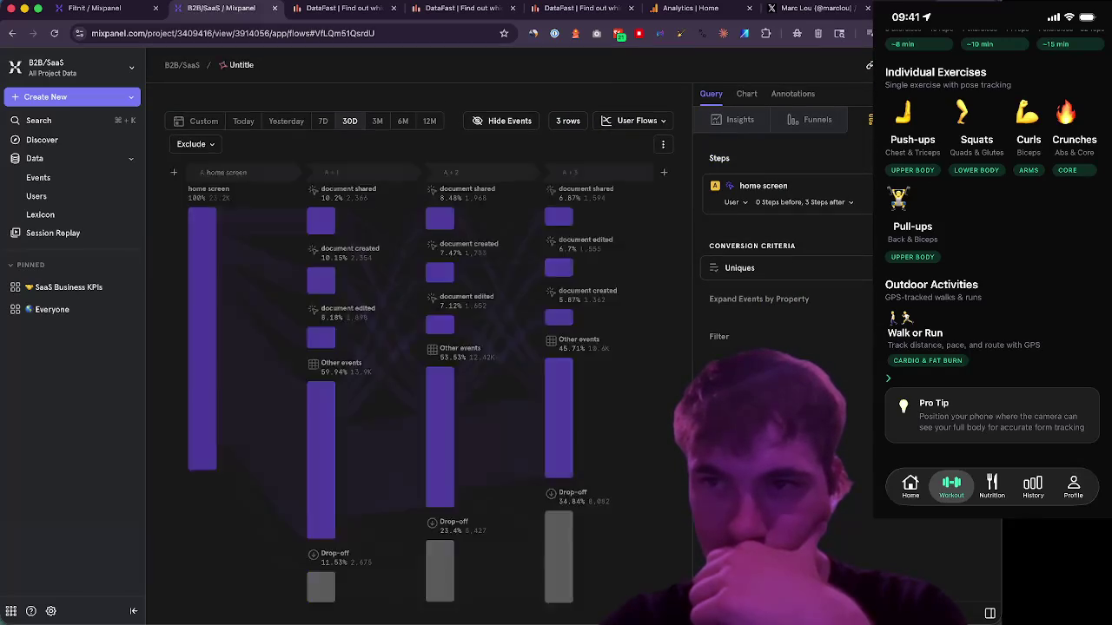
- Try Retention, return to Flows from home screen, then view the 250,000-profile Users list
click(947, 119)
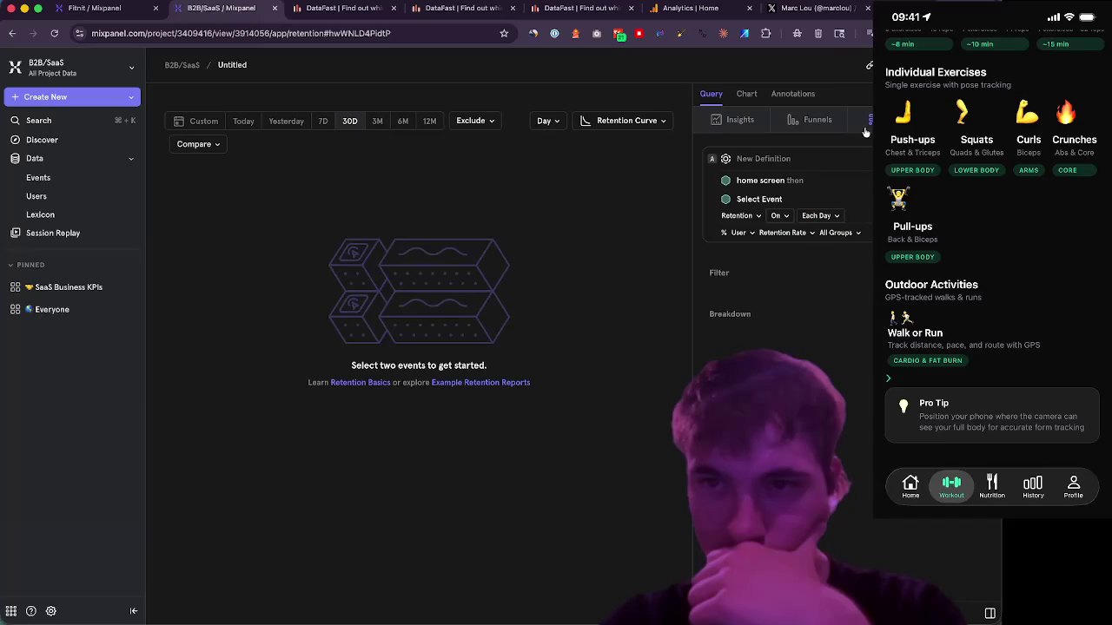
click(869, 123)
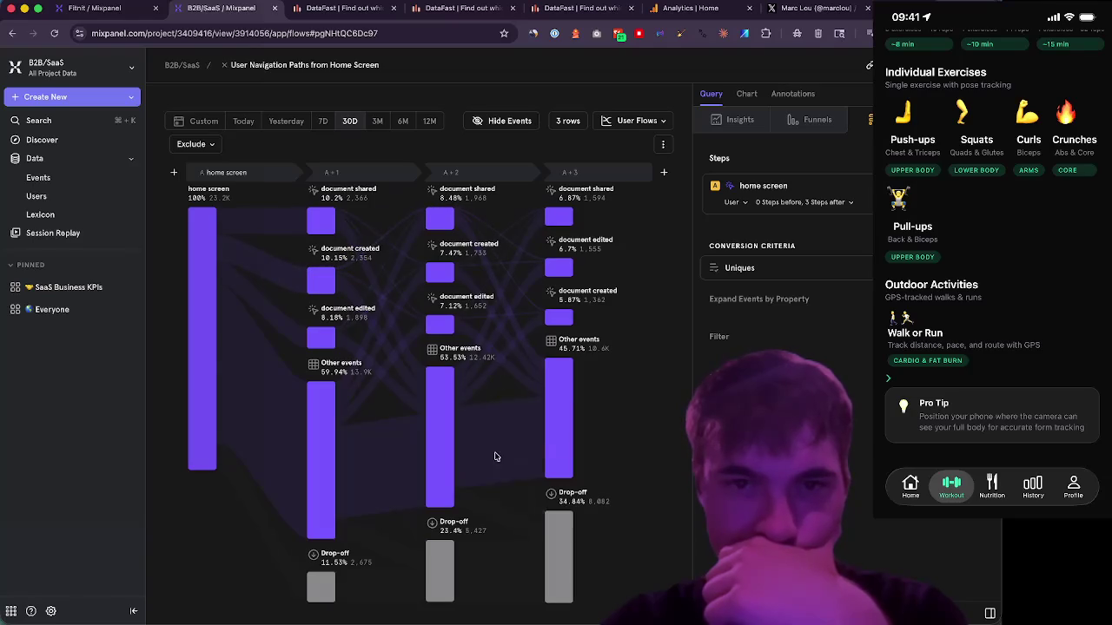
click(57, 198)
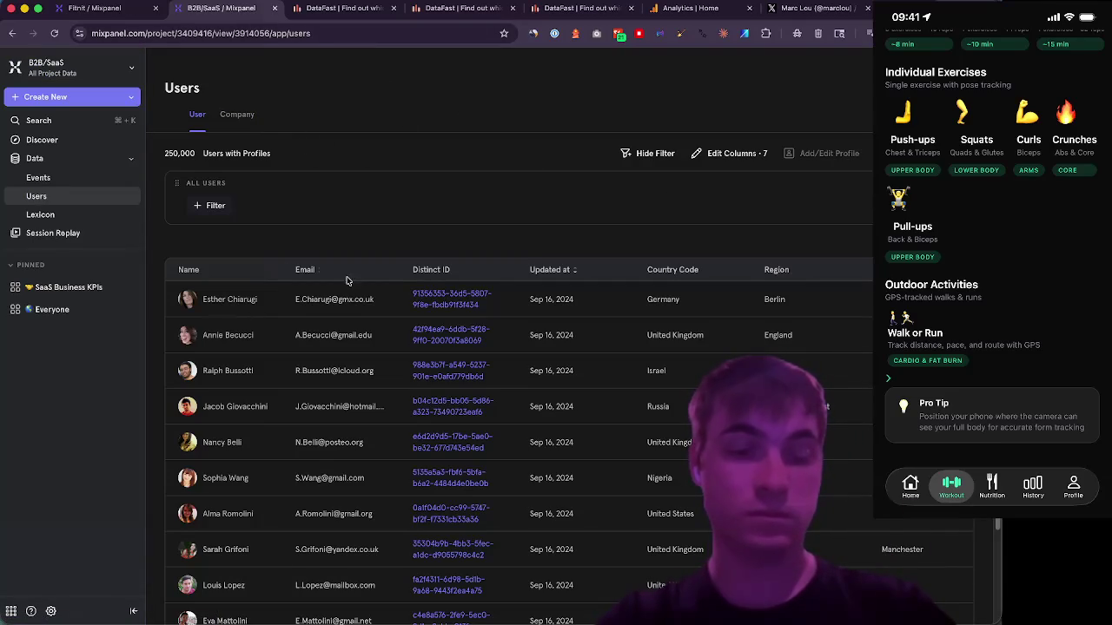
mouse_move(220, 608)
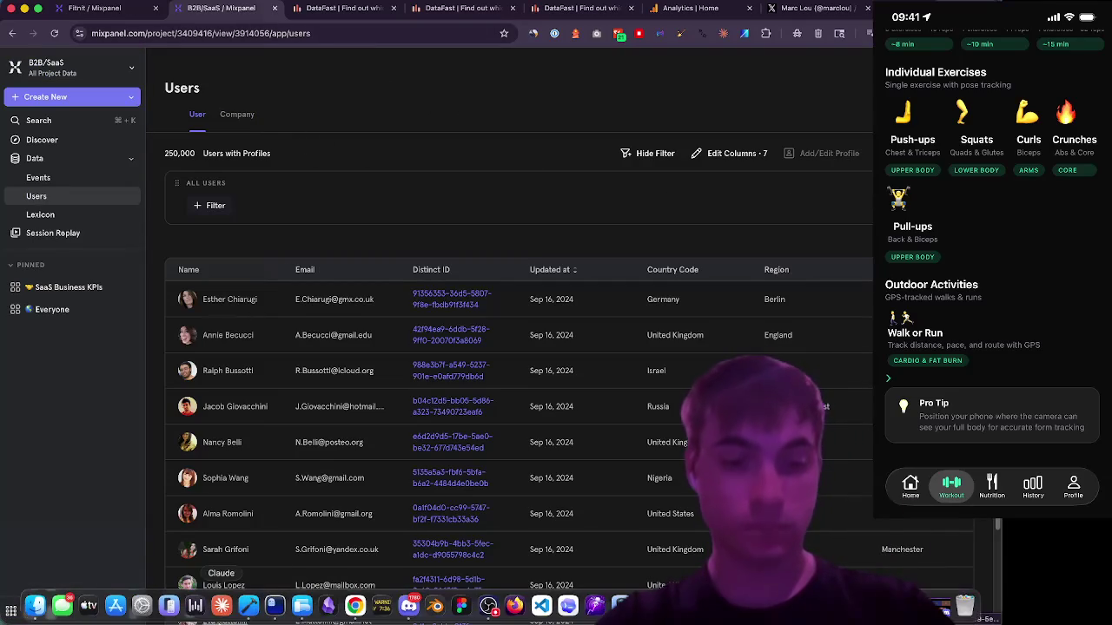
click(278, 611)
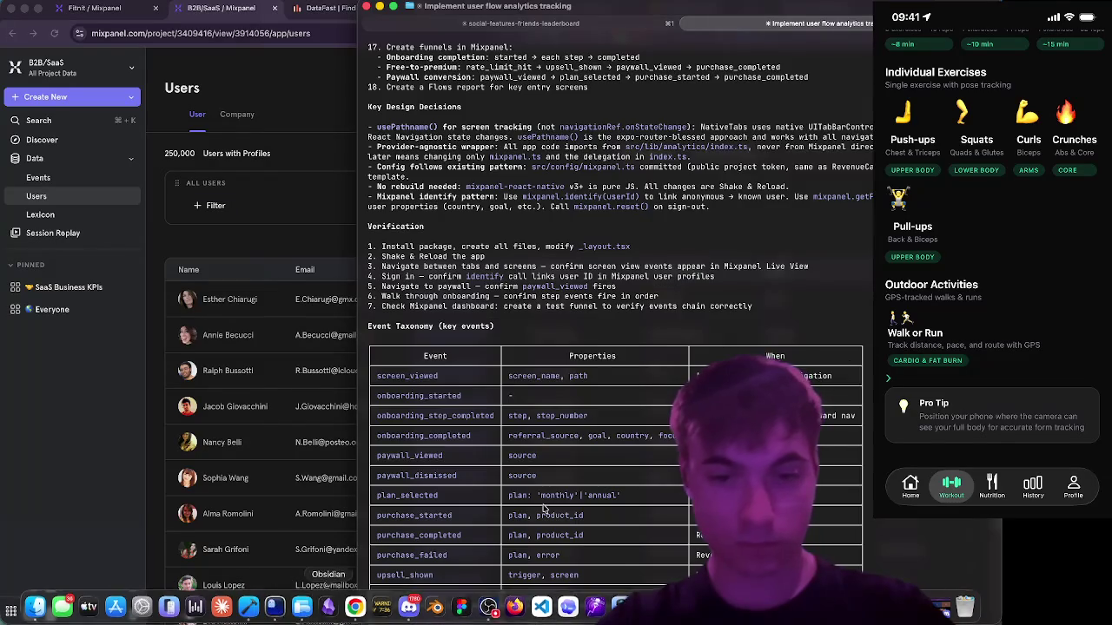
- Pick the 'tell Claude what to change' option and submit feedback on DataFast's simplicity versus a custom dashboard
scroll(806, 376, down, 5)
key(Down)
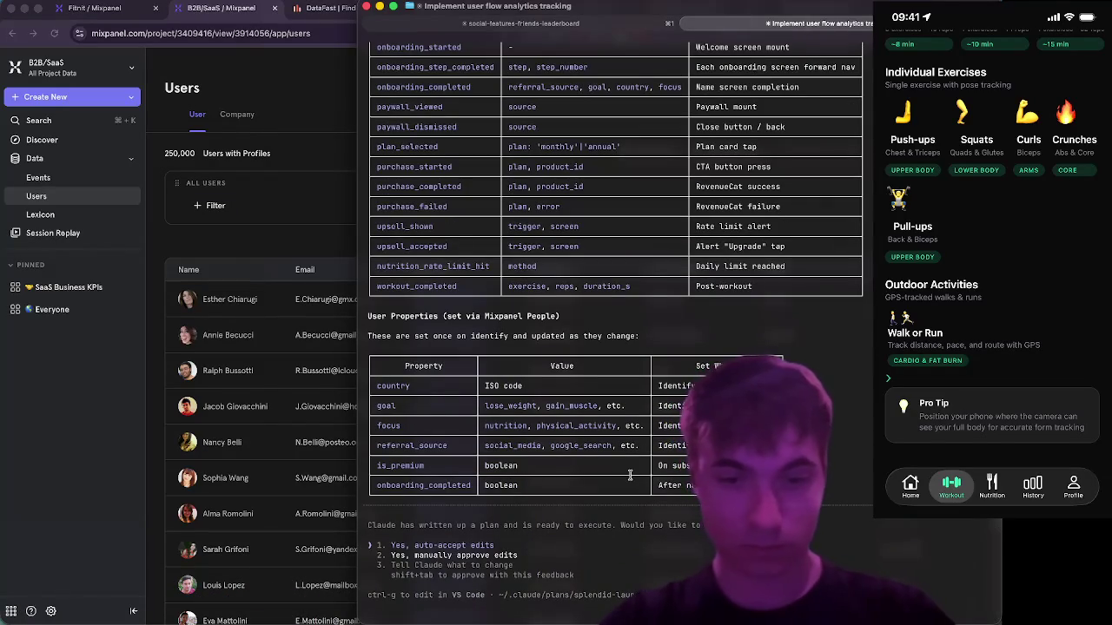
key(Down)
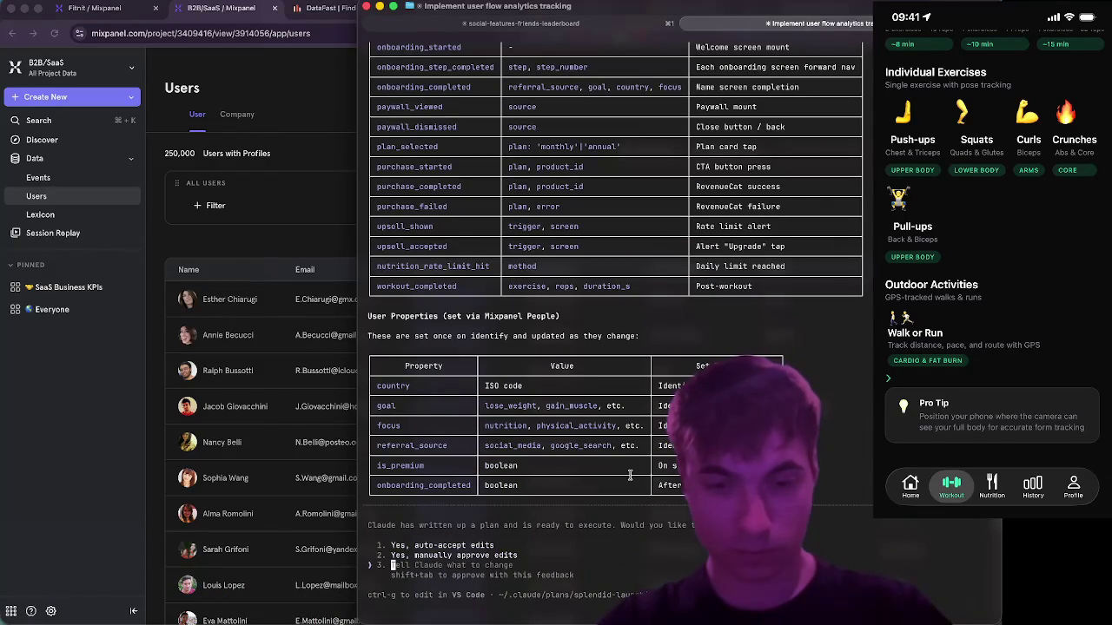
text(nvm, I'm hesitant, I)
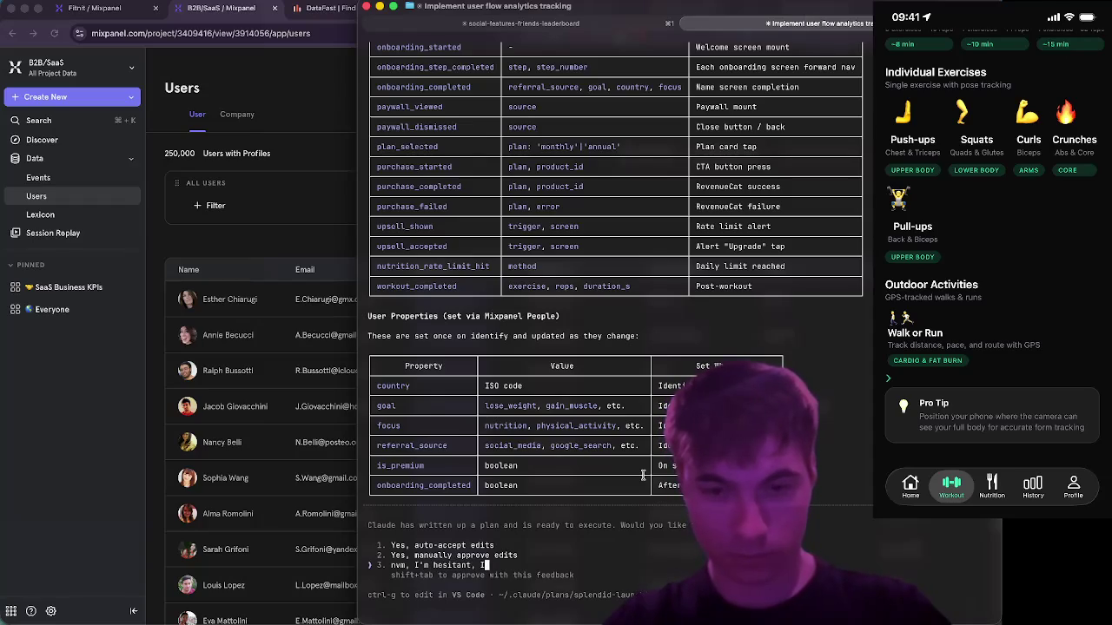
text(i)
text(o l)
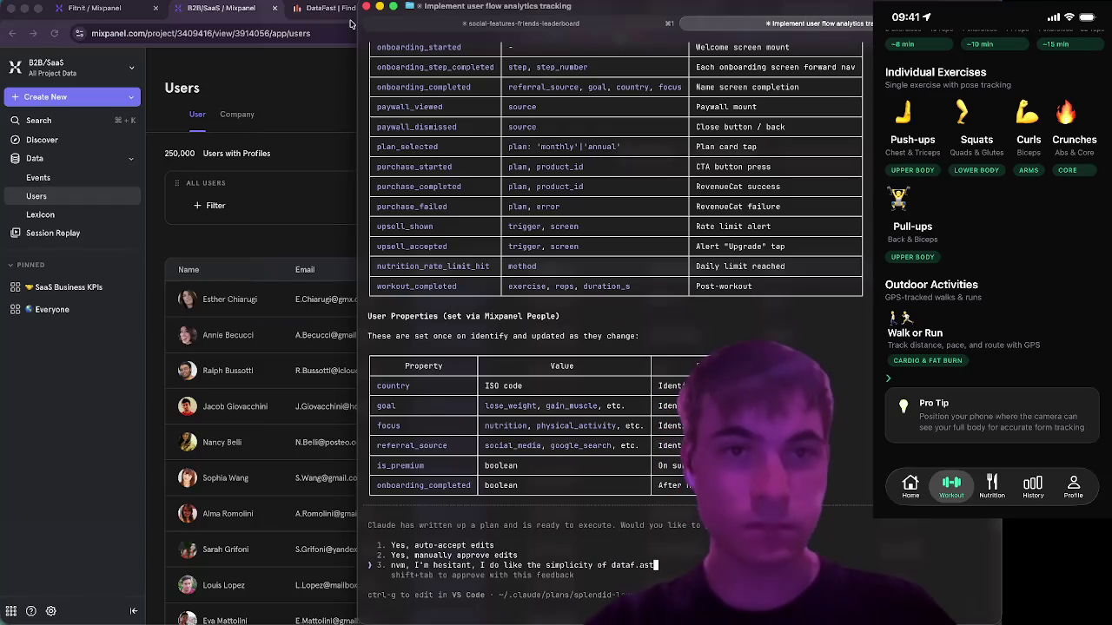
click(298, 7)
key(super+Tab)
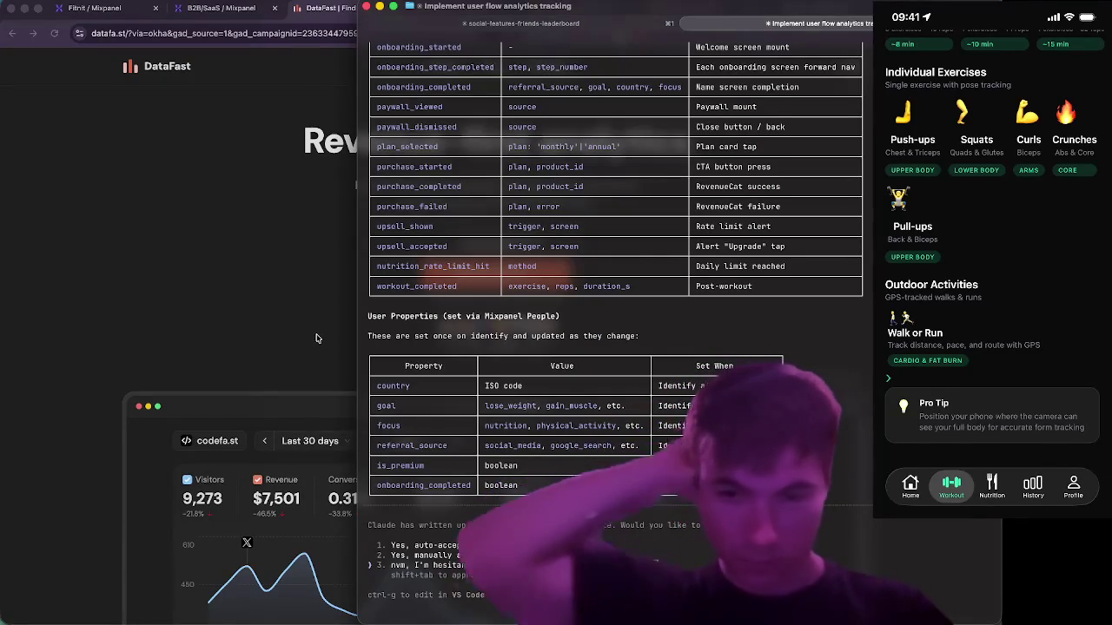
text(but I'm al)
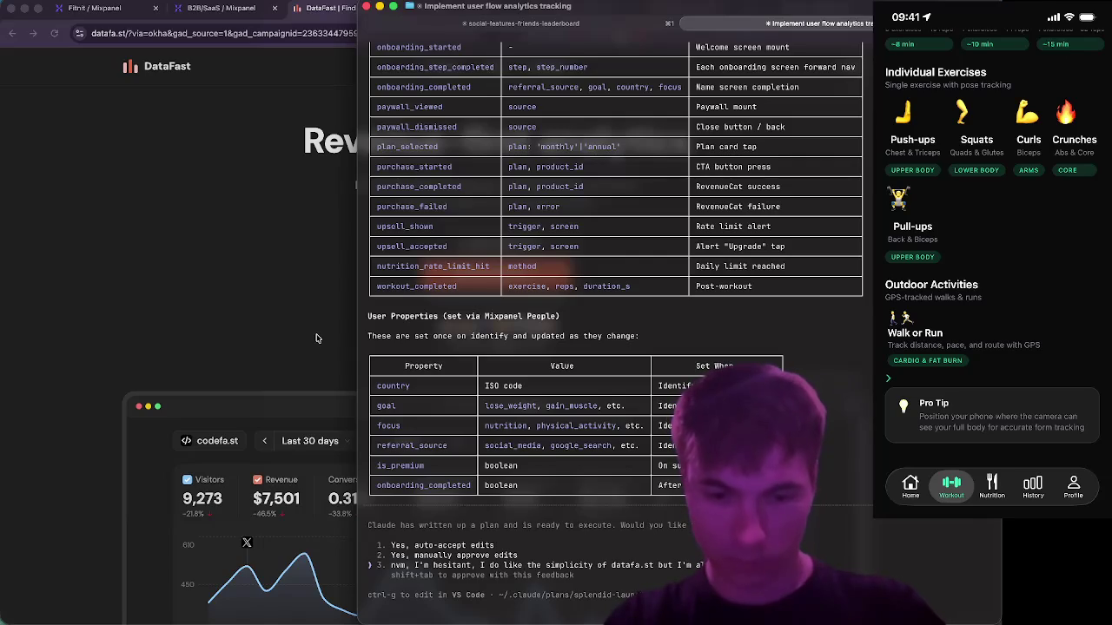
text(so)
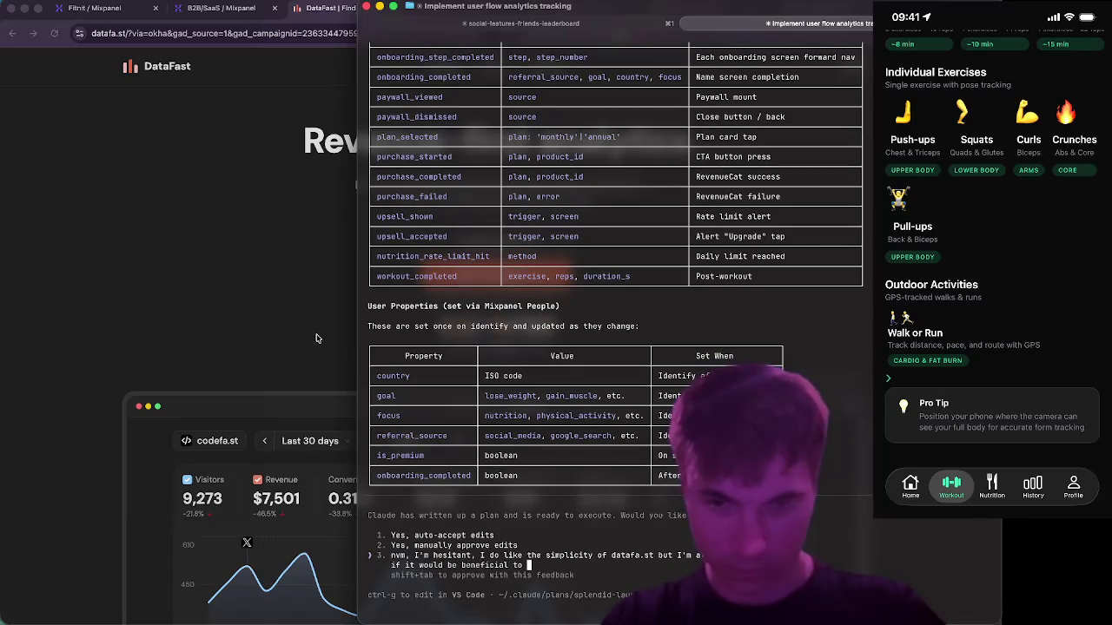
text(just create my own dashboard so I can)
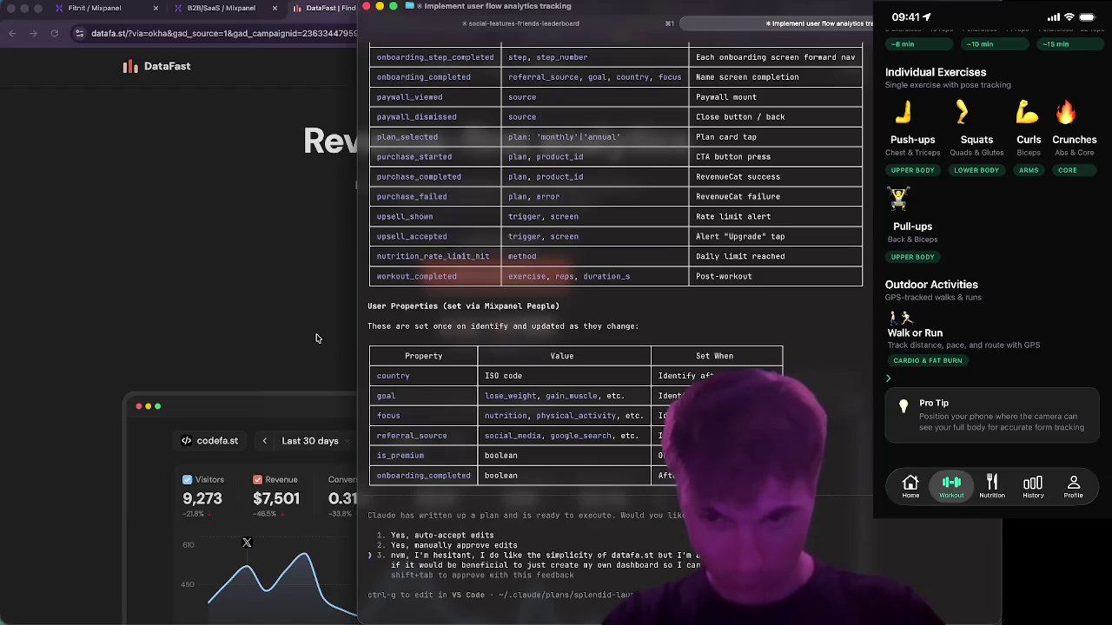
text(how I want...)
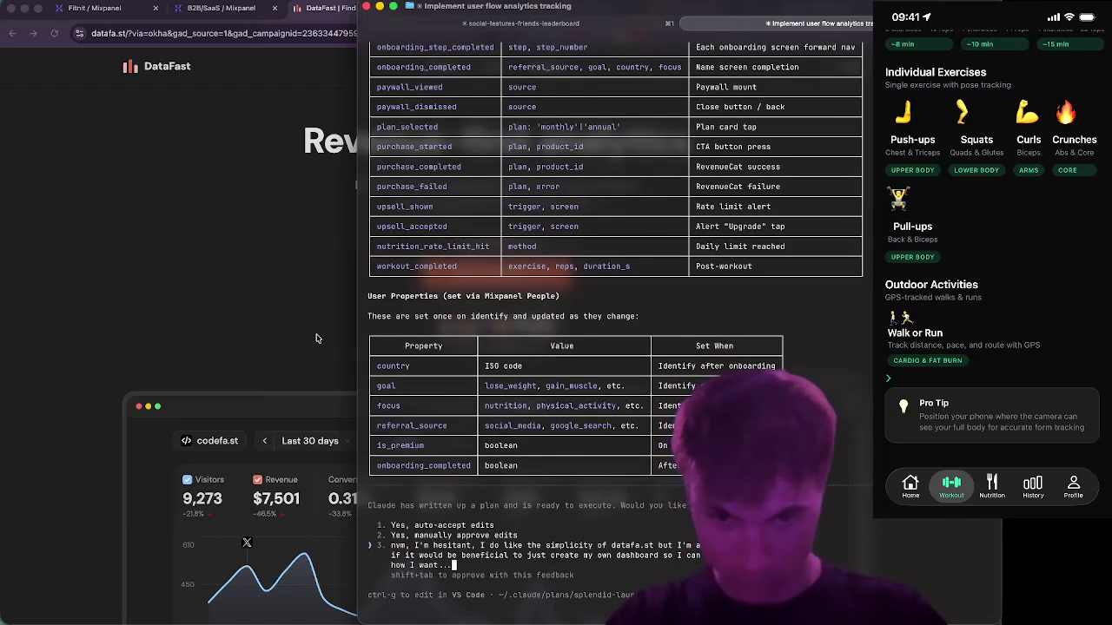
key(Return)
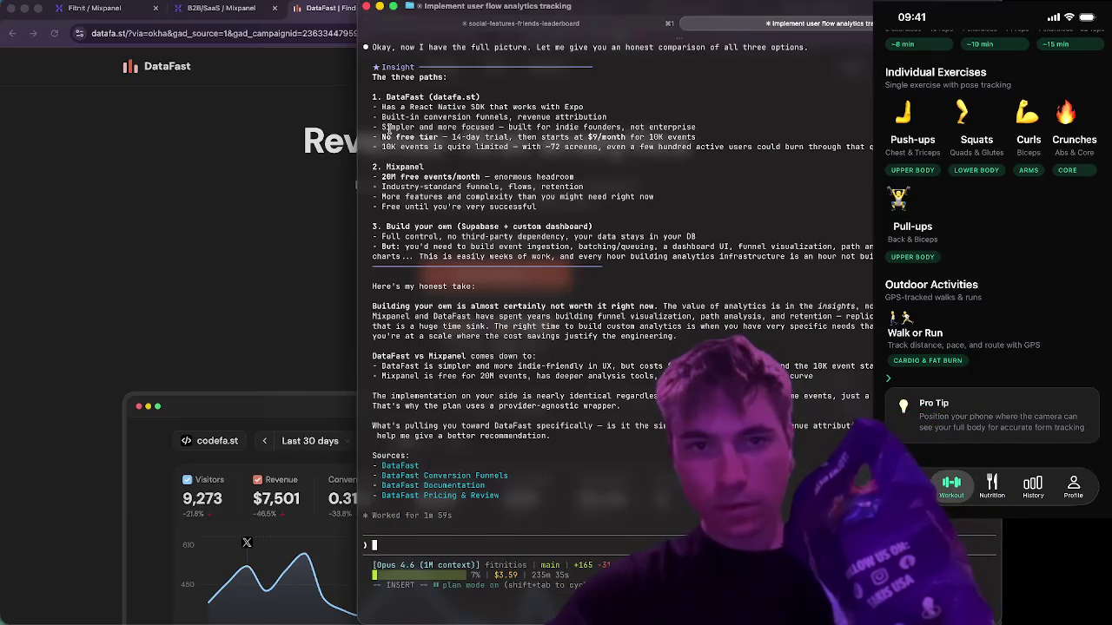
- Highlight the comparison's line saying DataFast is simpler
drag(382, 128, 664, 128)
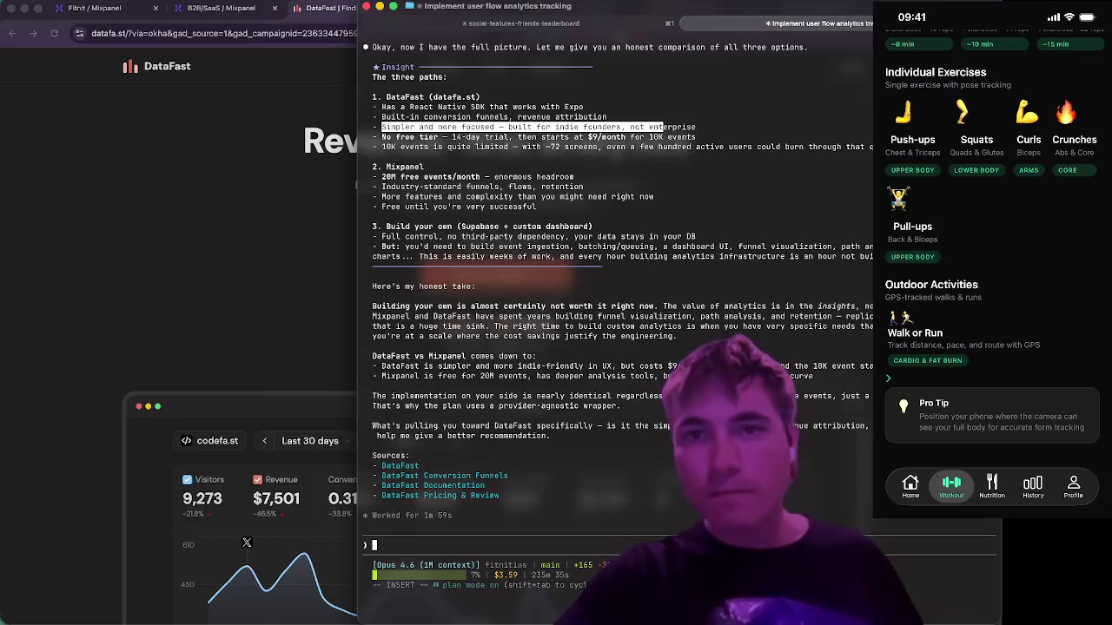
- Switch to the Discord voice-channel window
key(super+Tab)
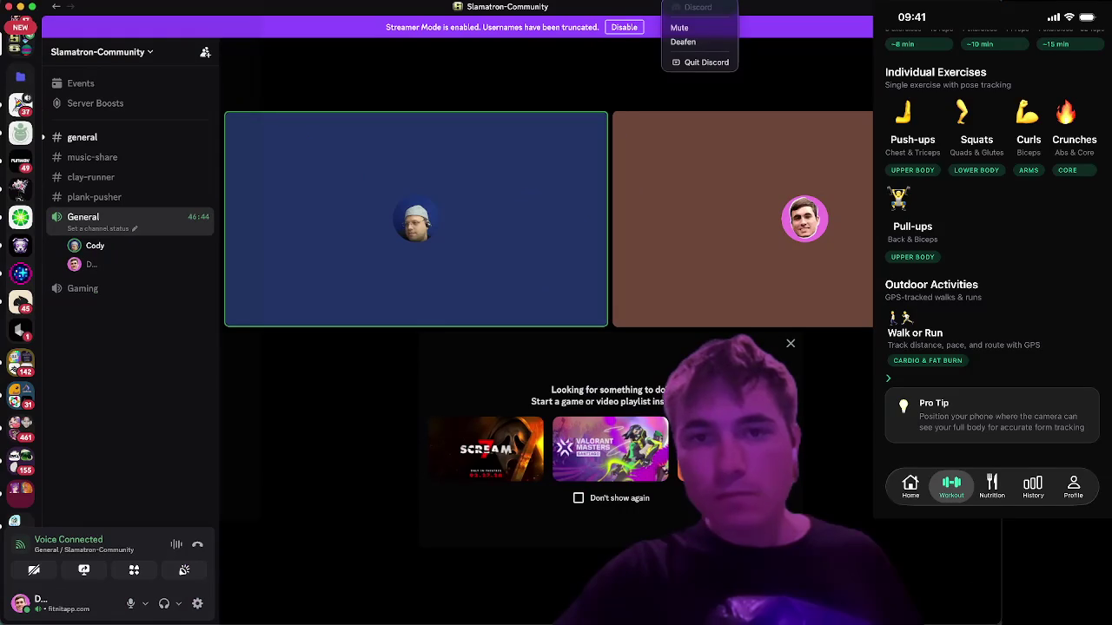
- Minimize Discord so the Claude Code comparison shows again
click(21, 7)
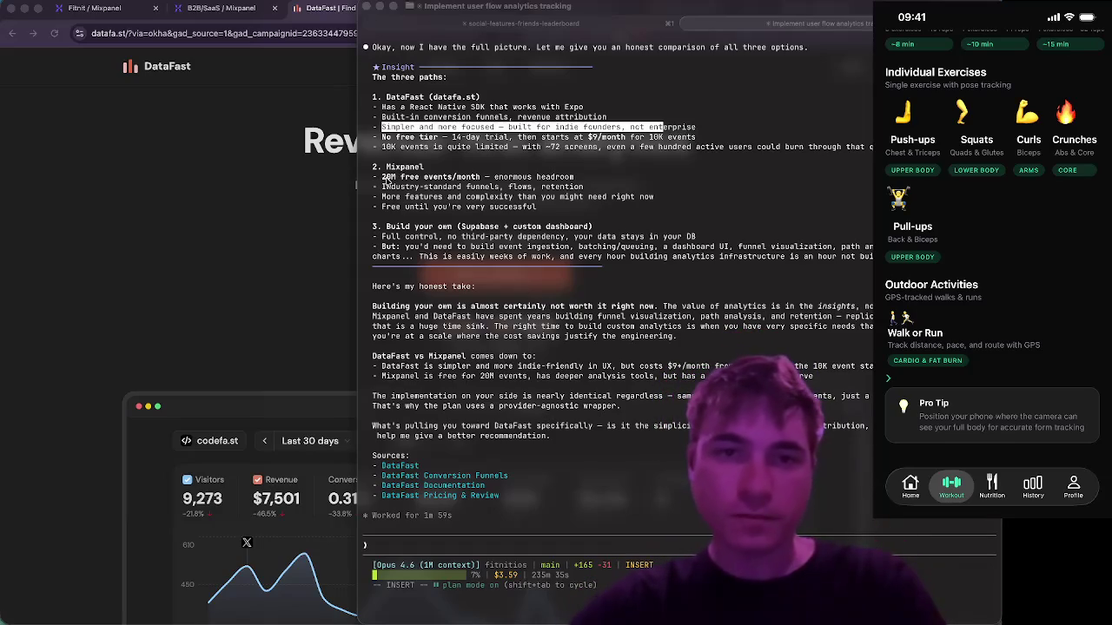
- Select Mixpanel's 20M free events line, then begin typing a reply to Claude's question
drag(383, 180, 625, 178)
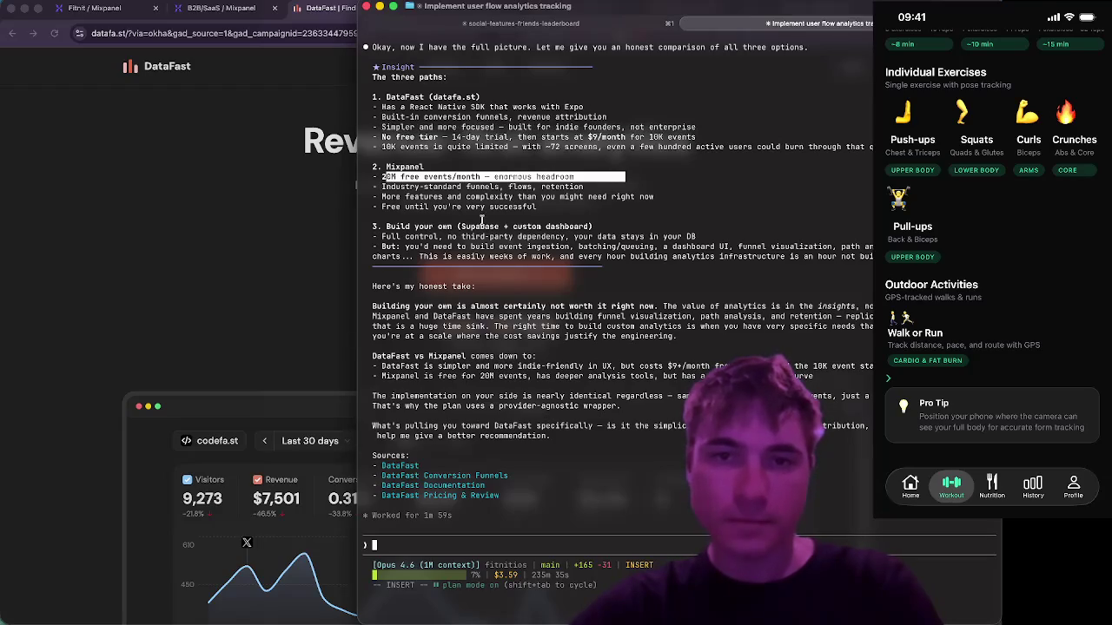
drag(383, 178, 542, 177)
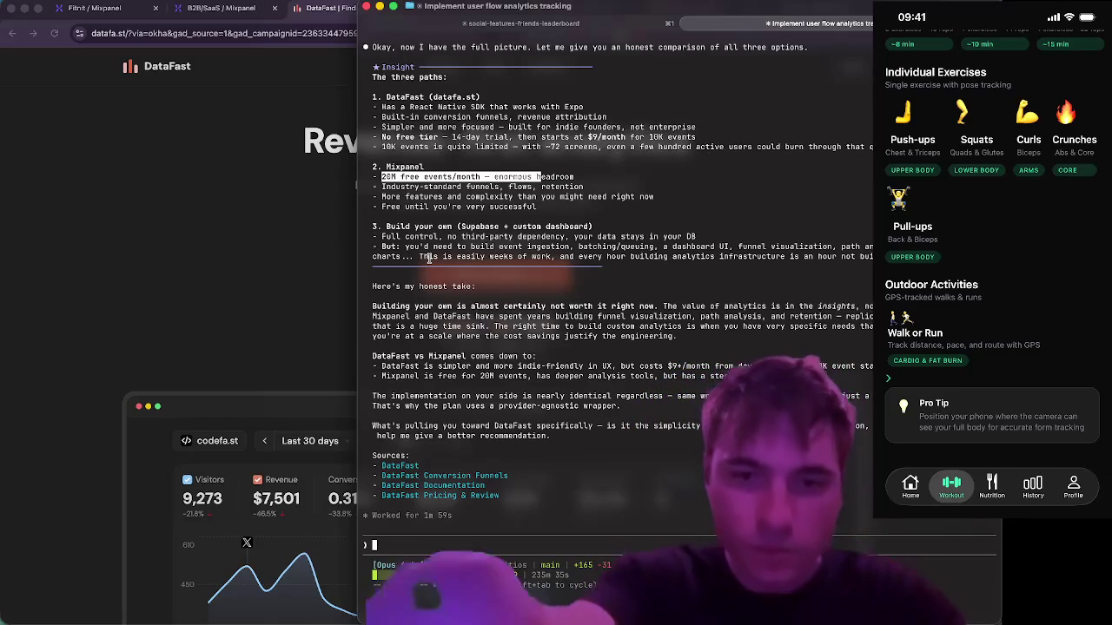
text(Th)
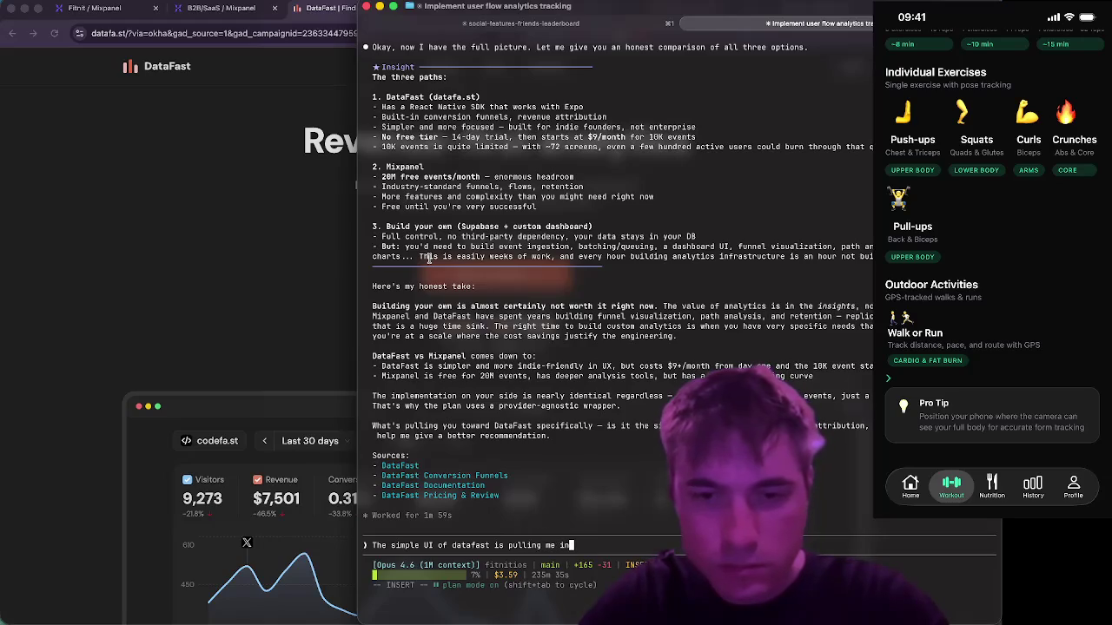
- Finish the reply 'The simple UI of datafast is pulling me in. Mixpanel seems confusing'
text(Mixpa)
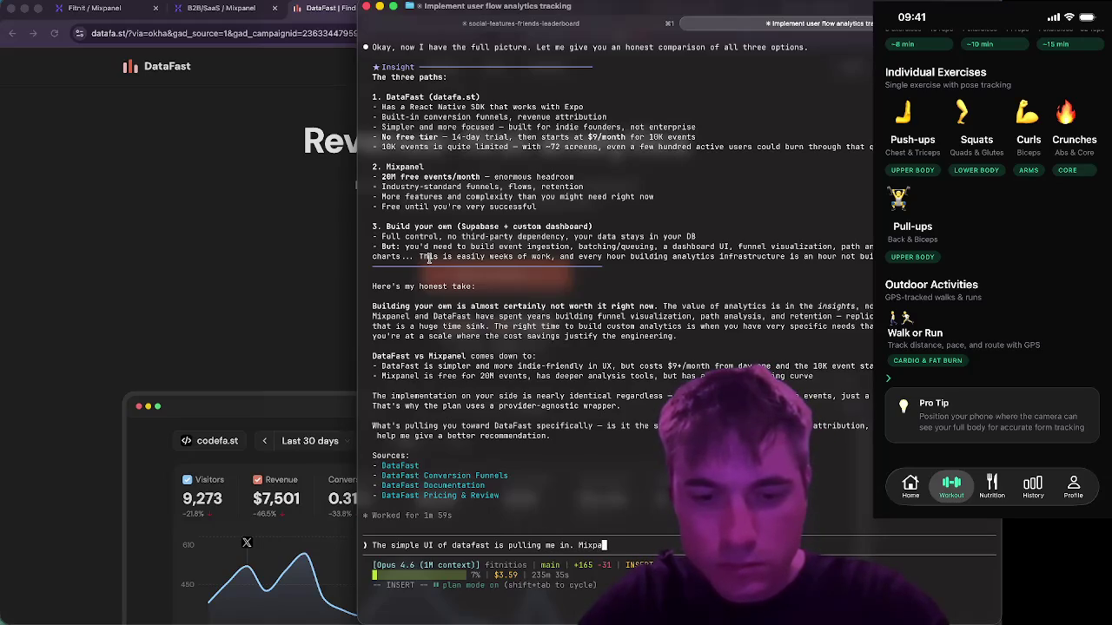
text(se)
key(BackSpace)
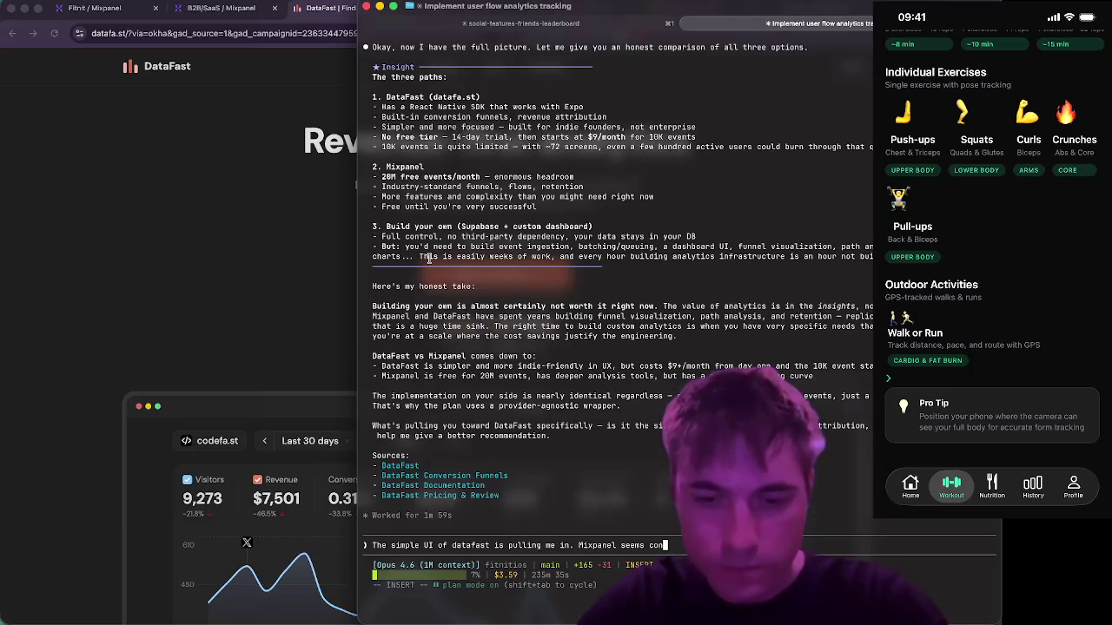
text(fus)
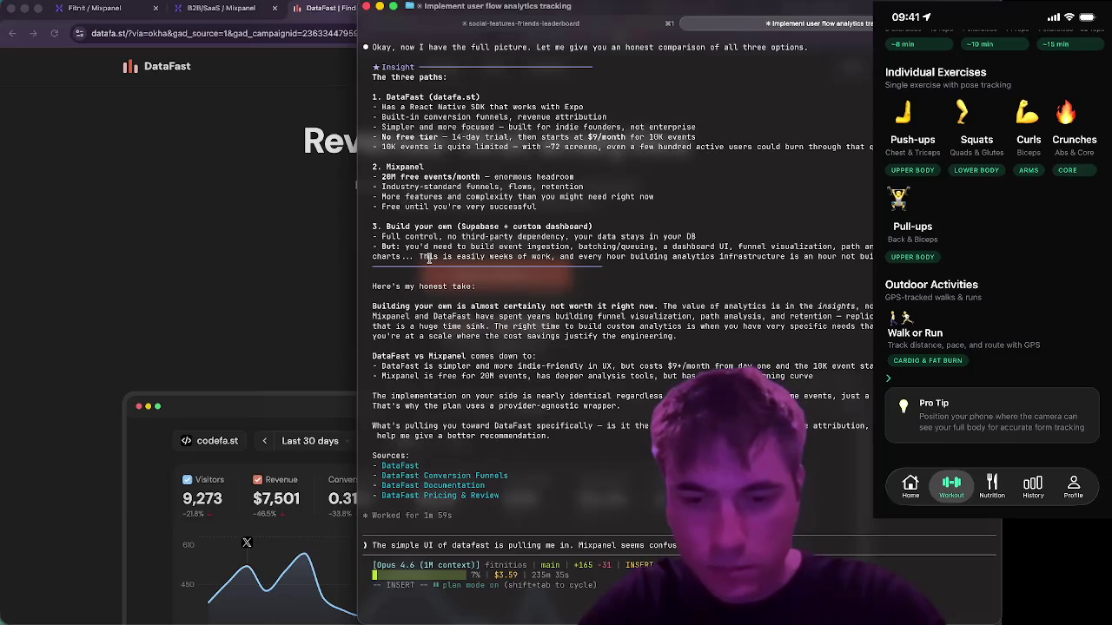
text(i)
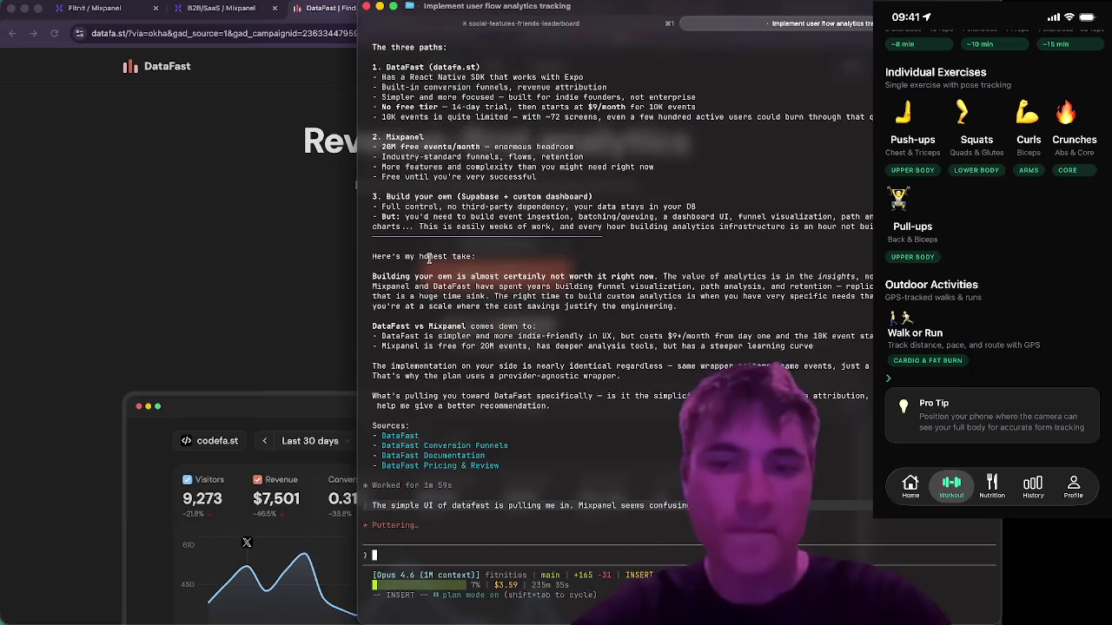
key(super+Tab)
- In the B2B/SaaS demo project, open Lexicon's Cohorts and check both the Company and User cohort lists
click(217, 13)
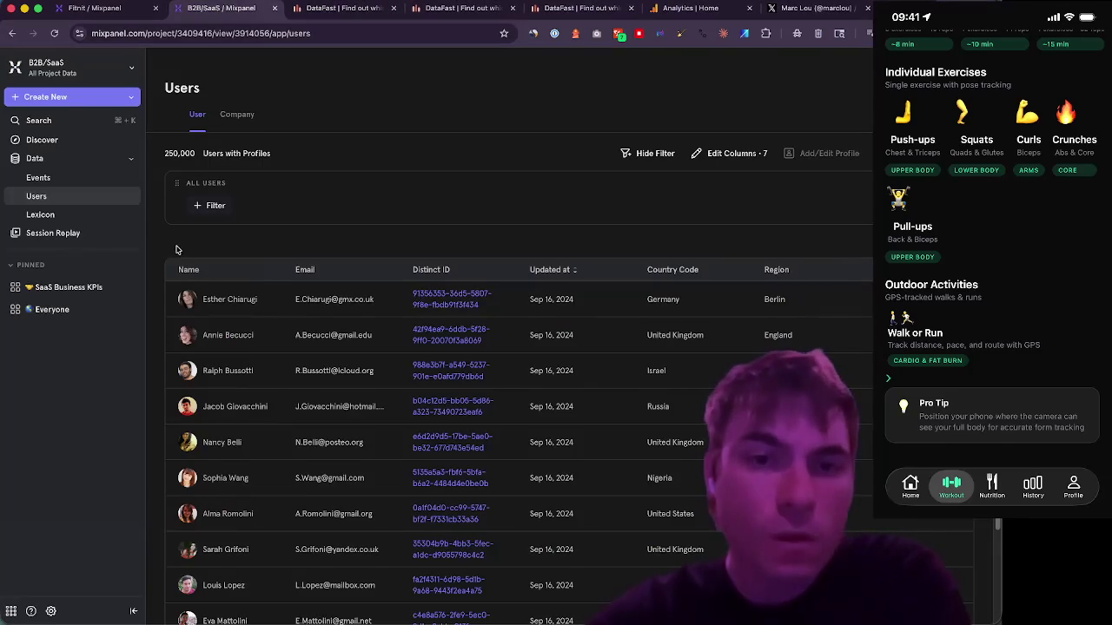
click(28, 214)
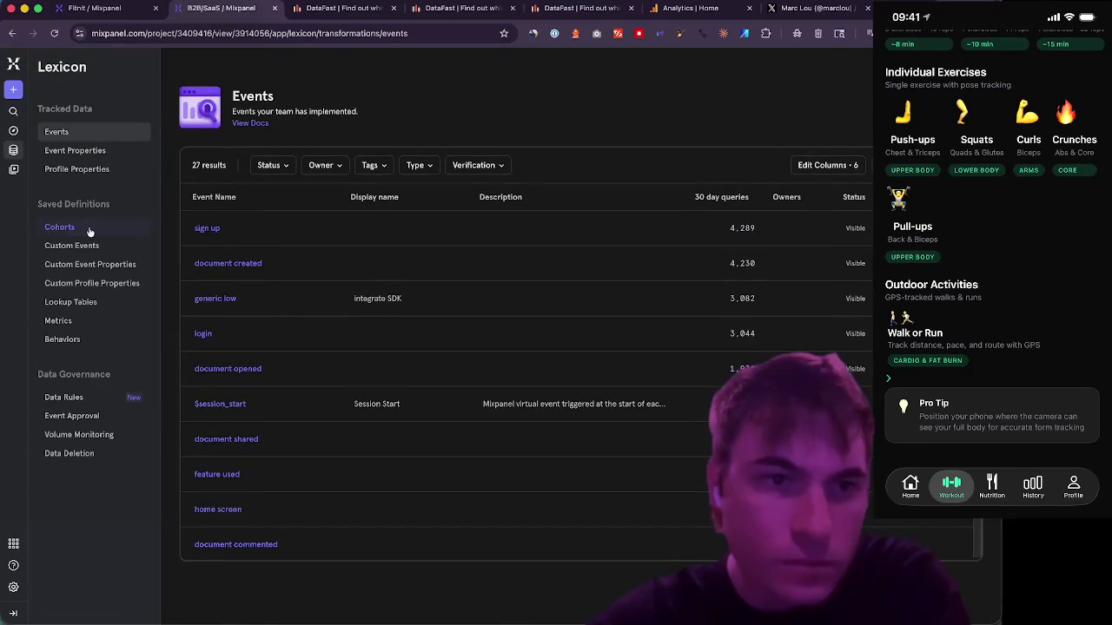
click(86, 228)
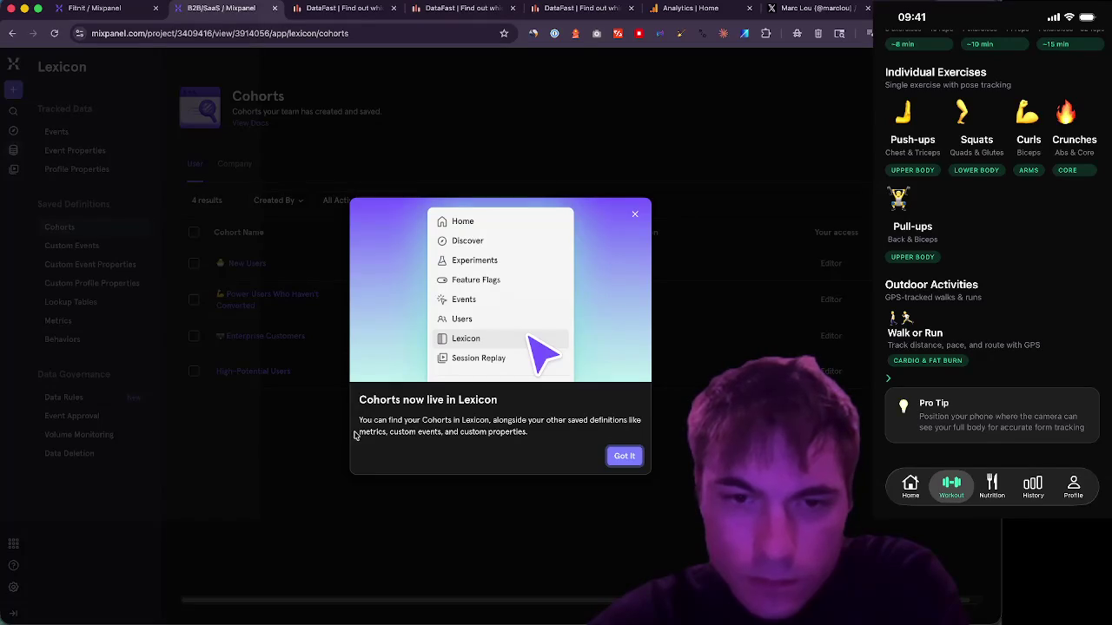
click(624, 456)
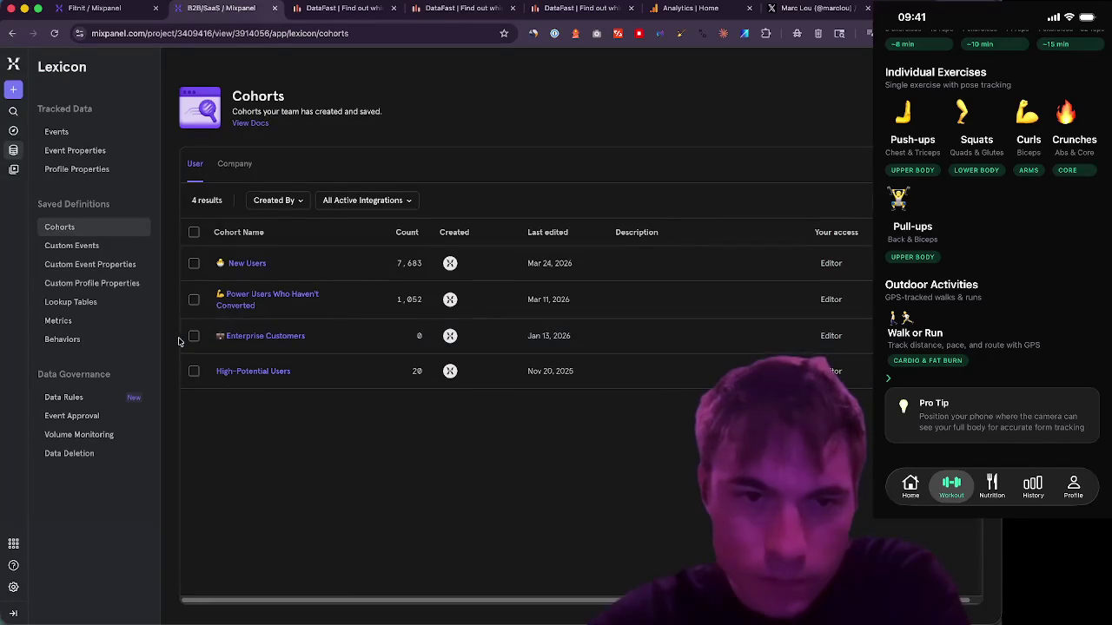
click(244, 167)
click(196, 165)
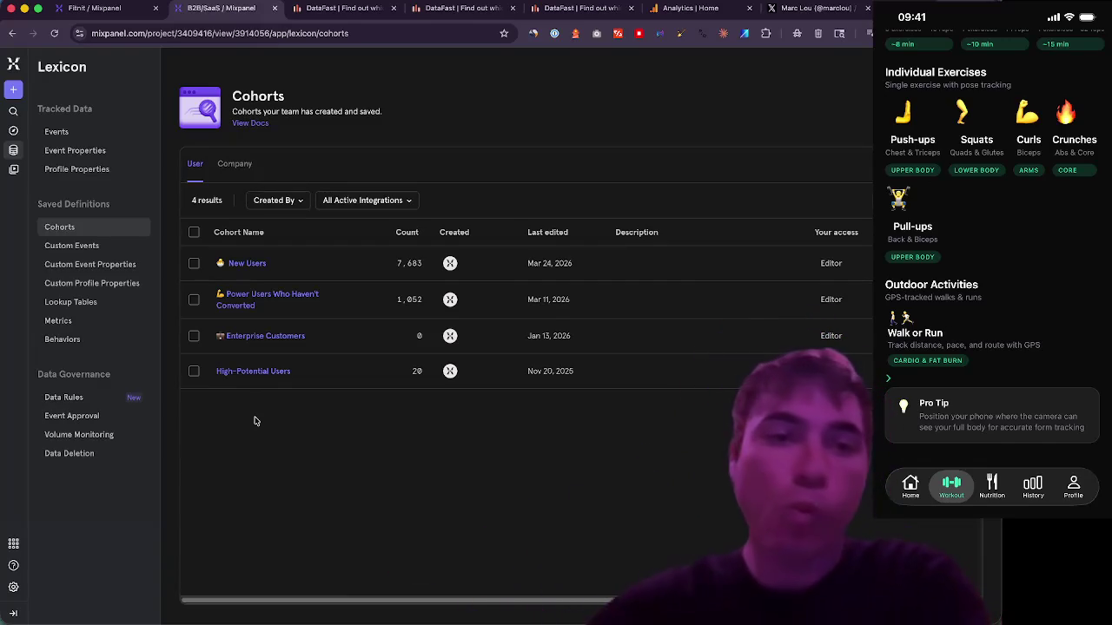
- Browse Lexicon's custom events, custom properties, lookup tables and saved metrics
click(110, 250)
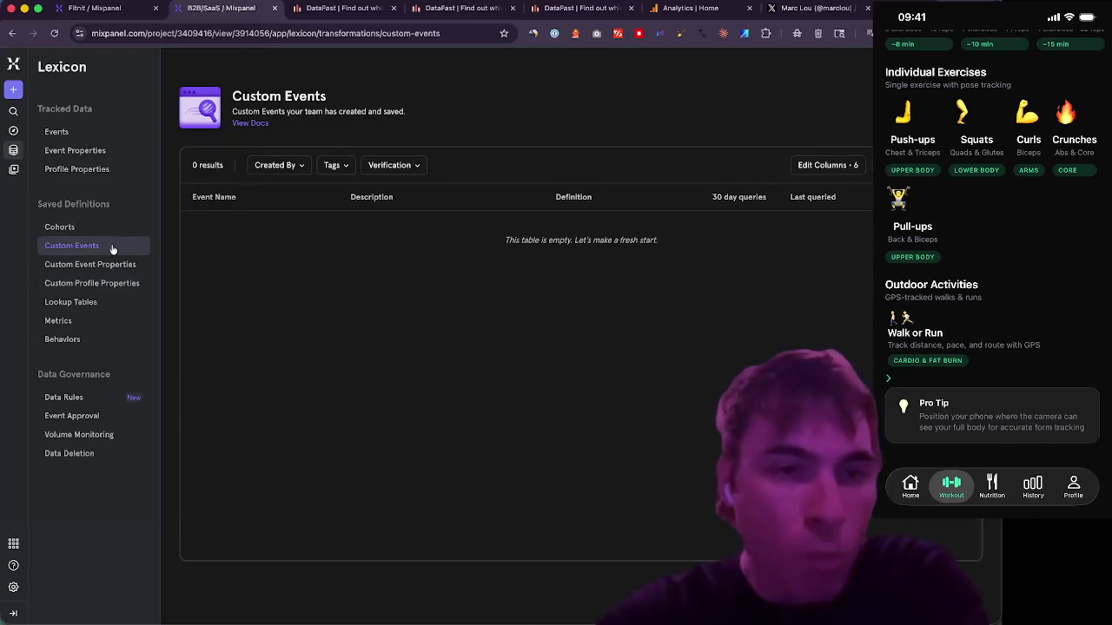
click(100, 265)
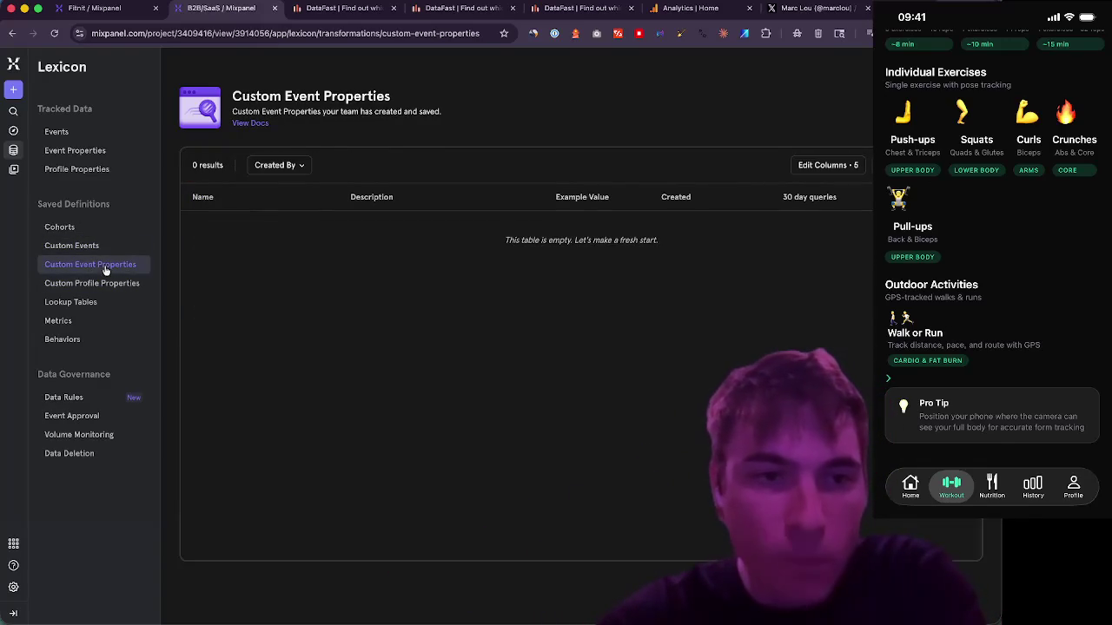
click(92, 287)
click(74, 301)
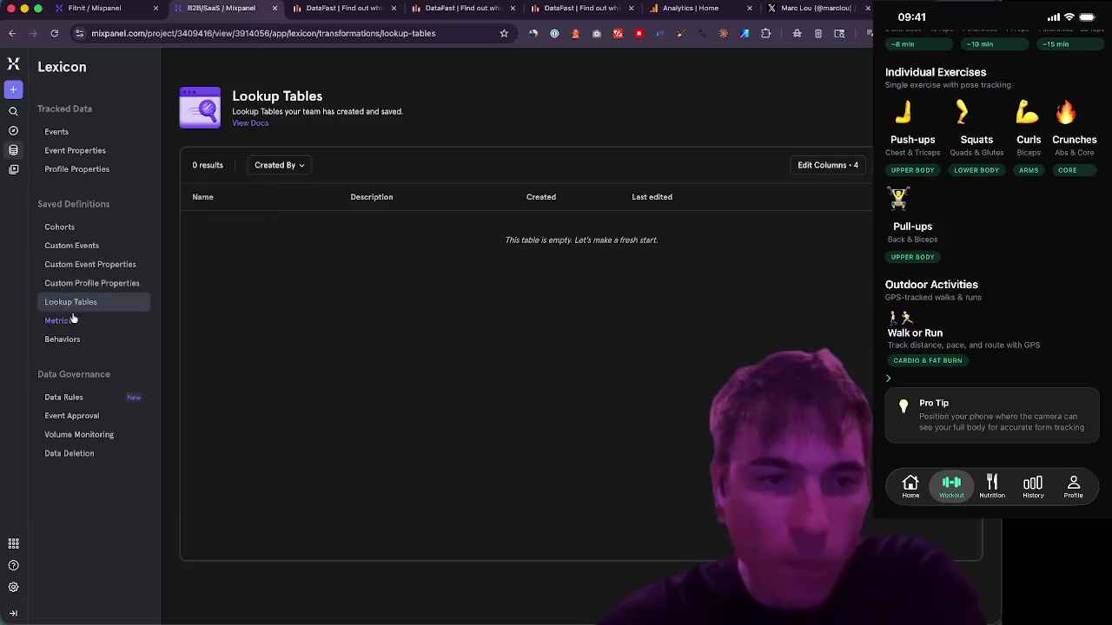
click(73, 322)
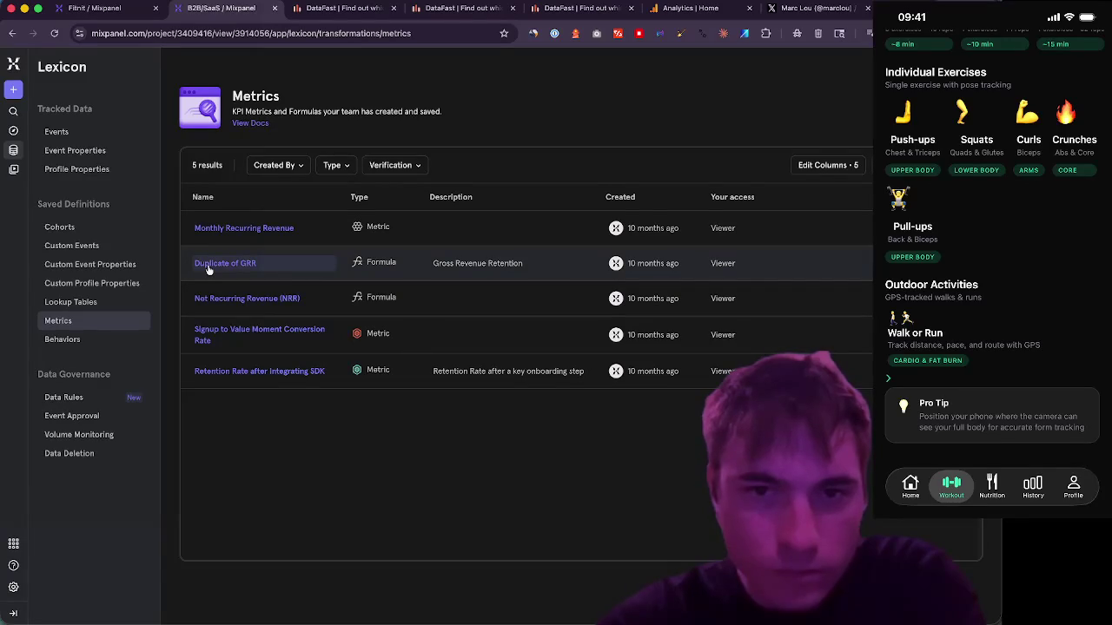
- Preview the Monthly Recurring Revenue and Duplicate of GRR metric details, then close the panel
click(248, 234)
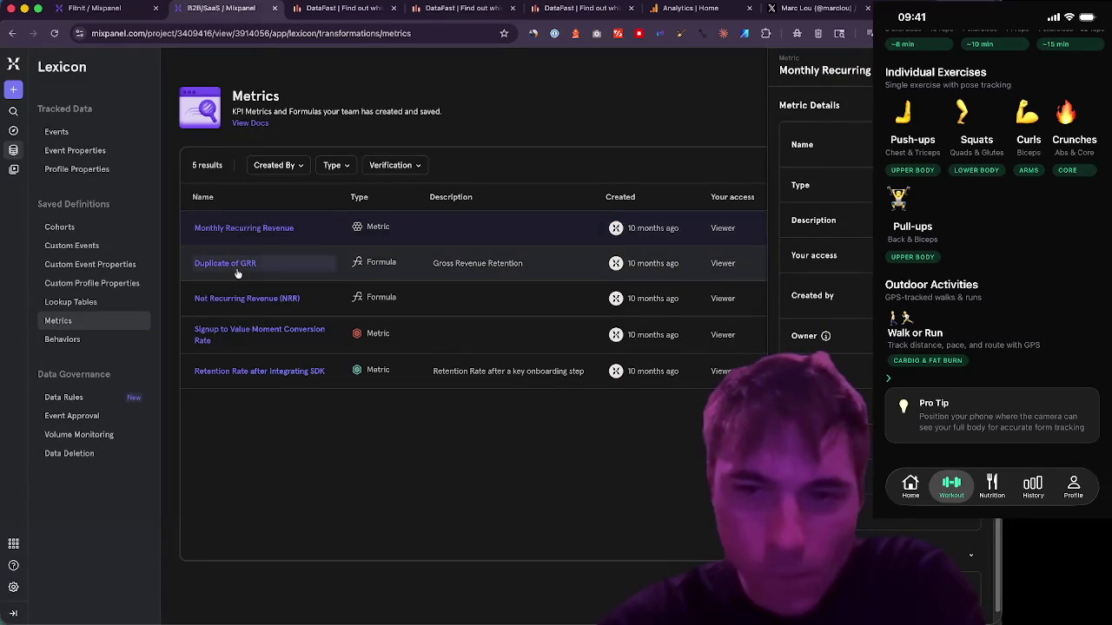
click(241, 265)
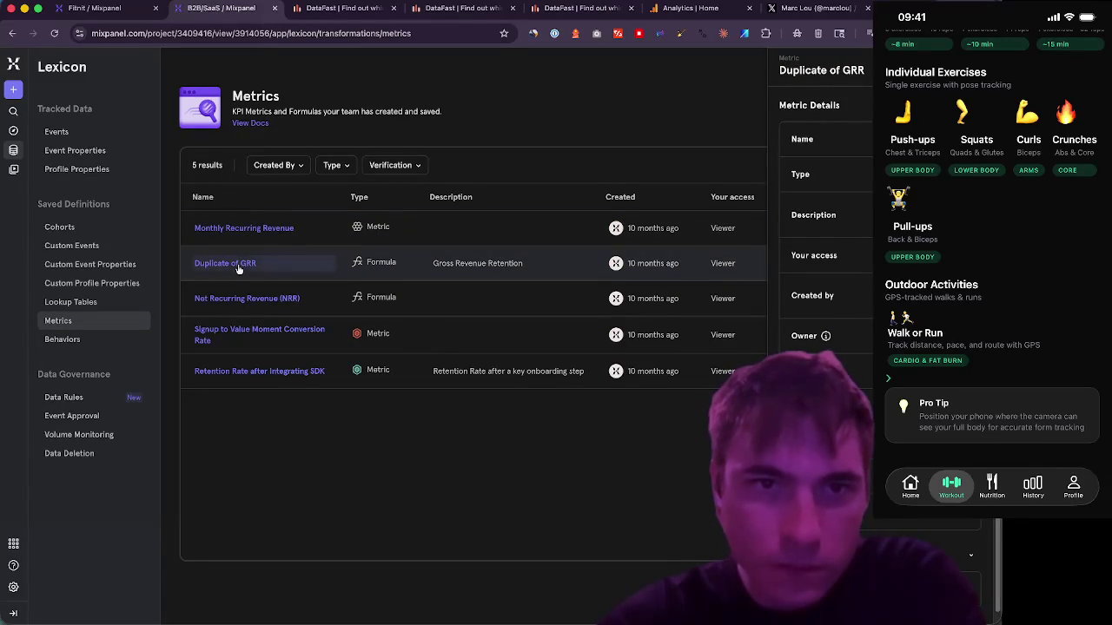
key(Escape)
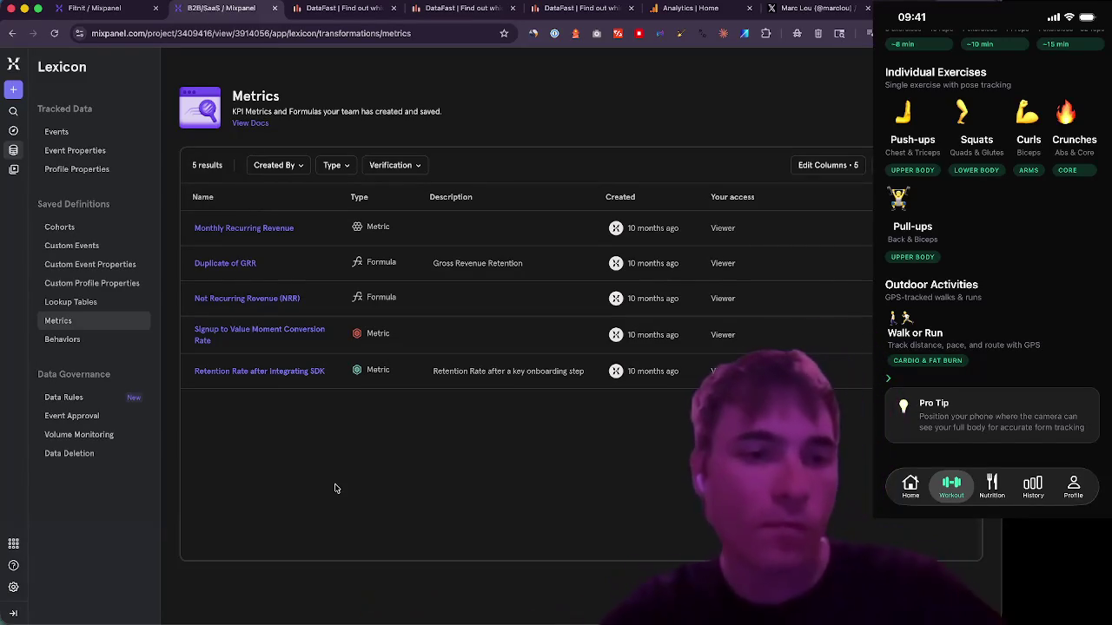
- Review the project's data rules settings, then go to the Discover page
click(86, 400)
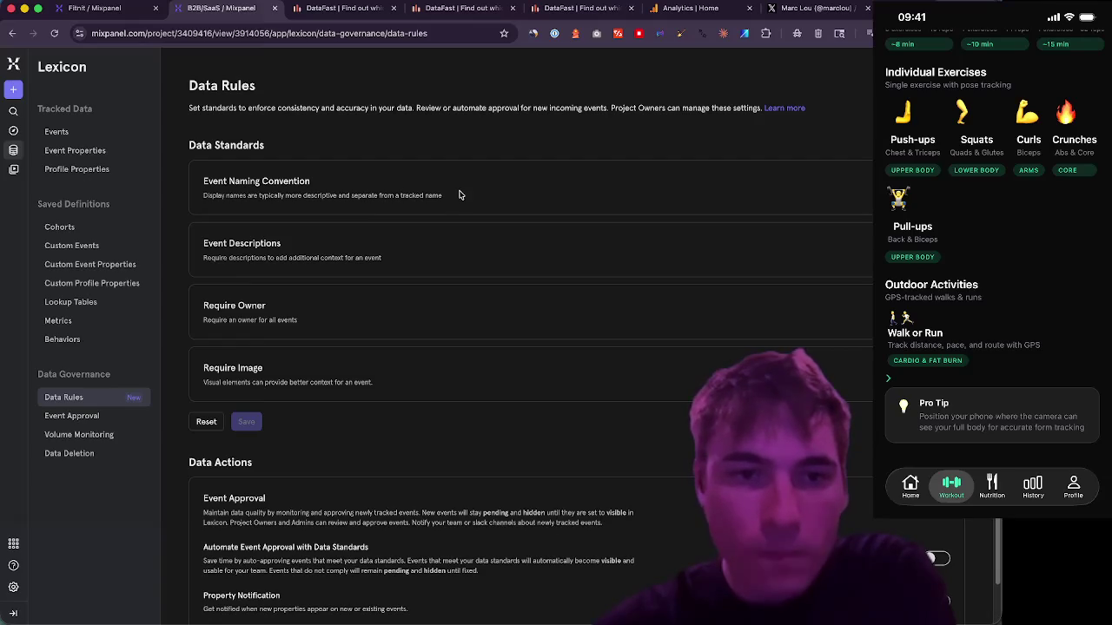
scroll(459, 191, down, 1)
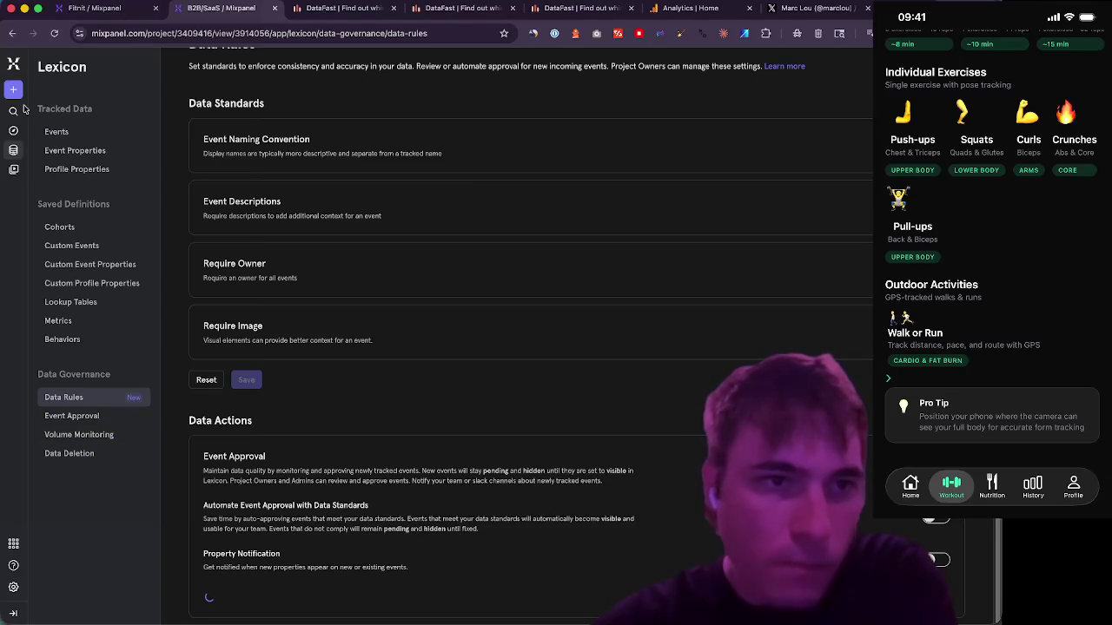
click(14, 132)
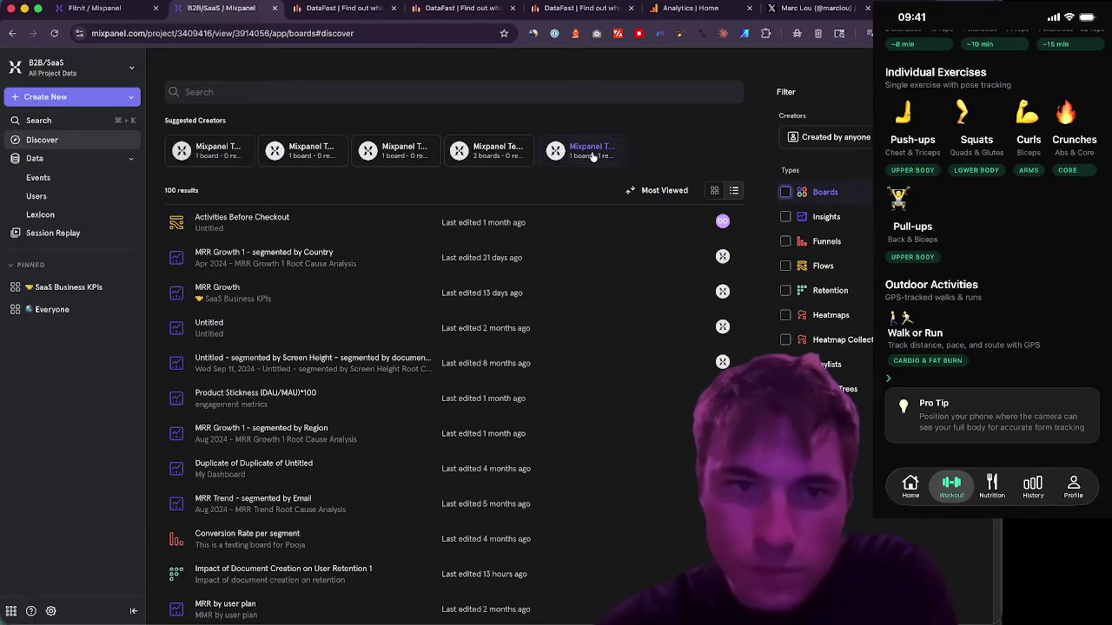
- Filter Discover by a suggested creator and start a draft board from the Company KPIs Sample Template
click(221, 164)
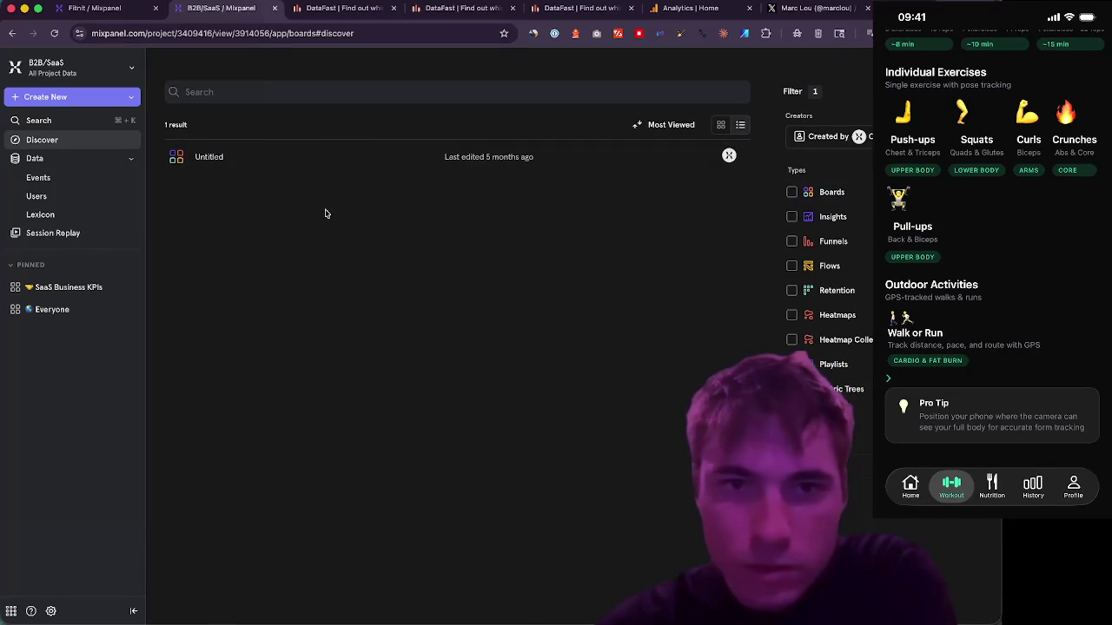
click(209, 157)
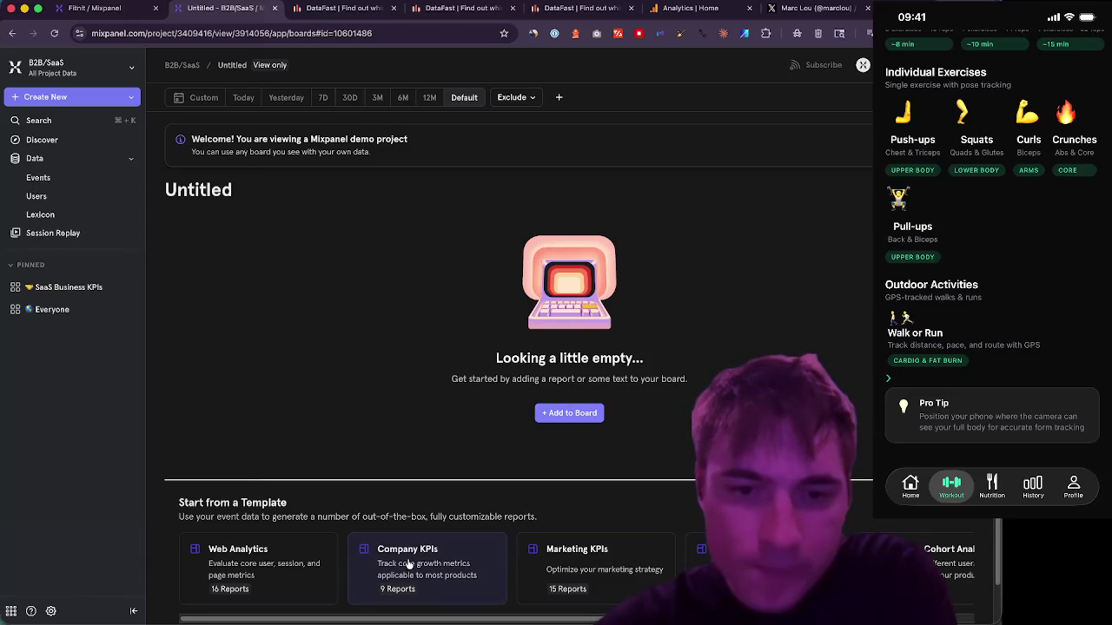
click(467, 576)
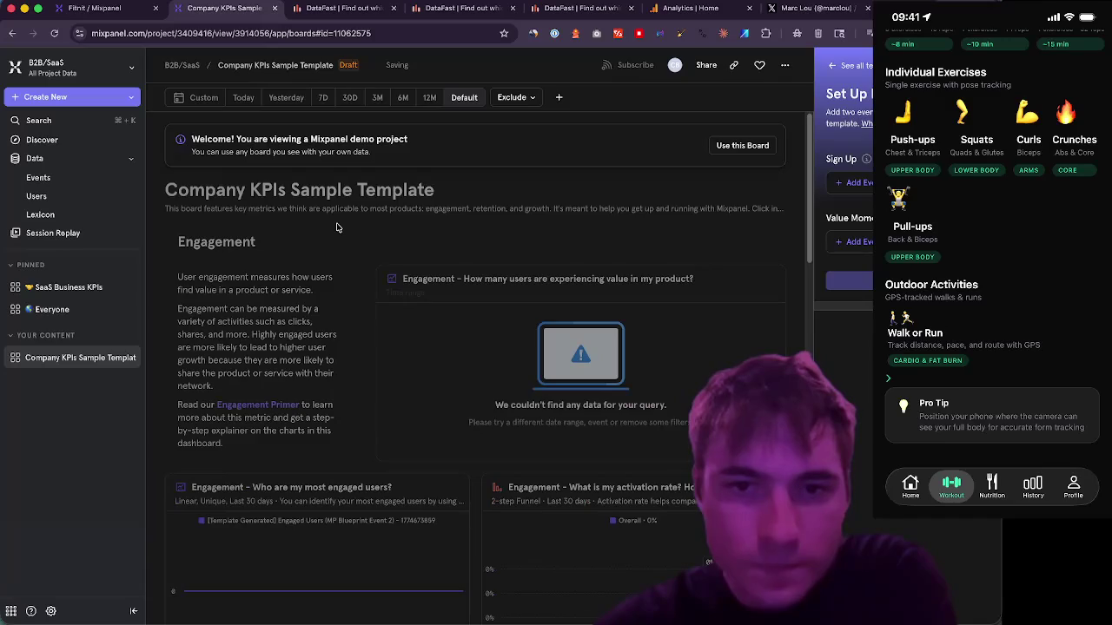
scroll(340, 252, down, 1)
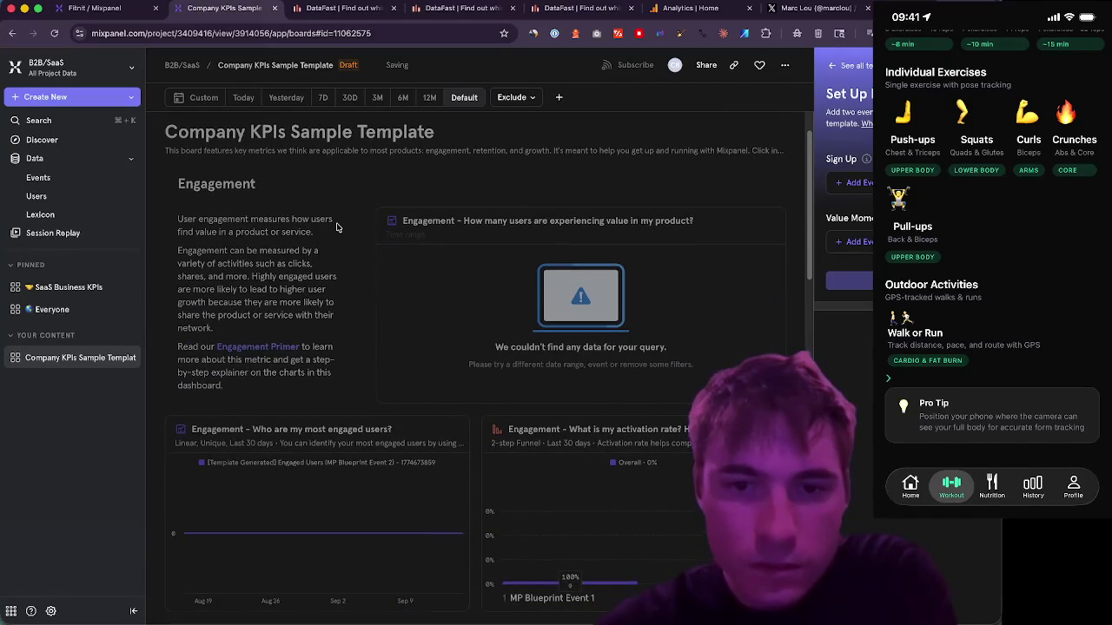
scroll(337, 228, down, 5)
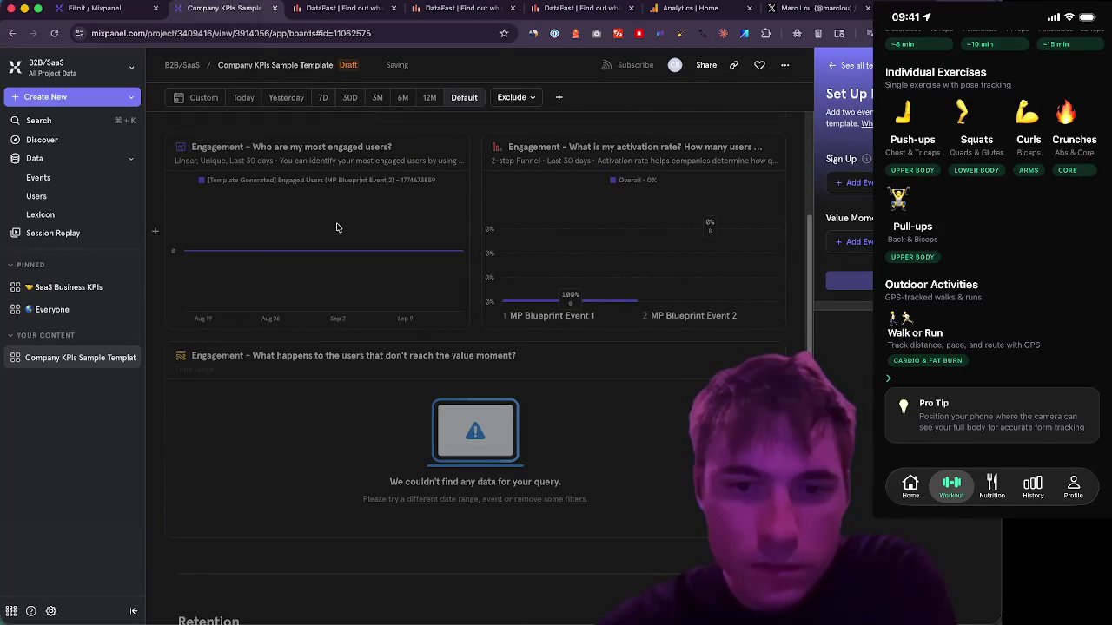
scroll(337, 228, down, 12)
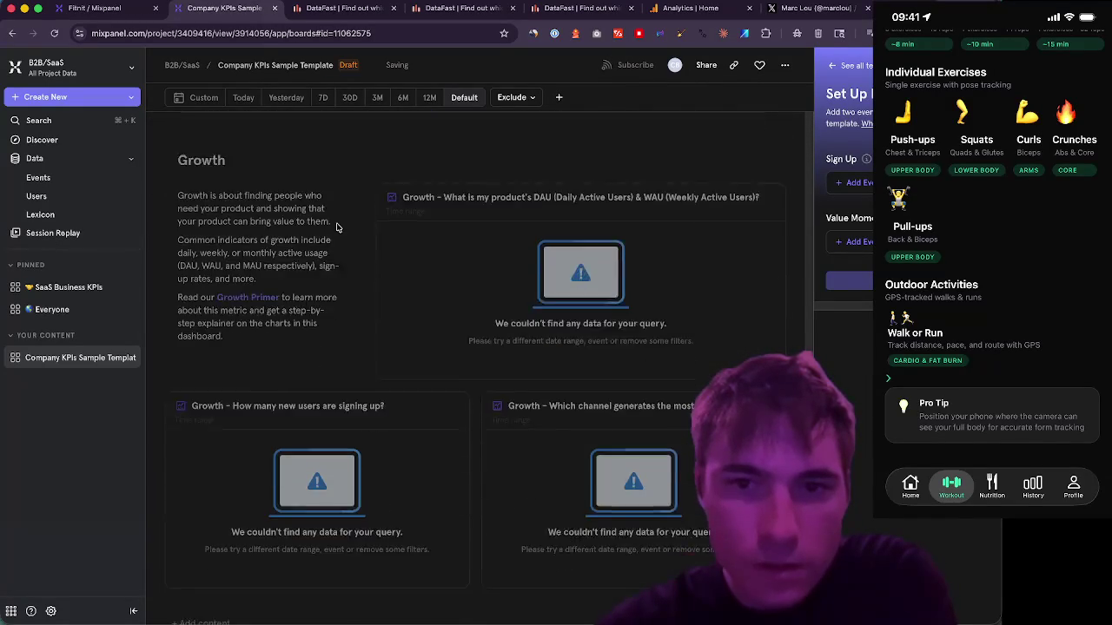
scroll(337, 228, up, 15)
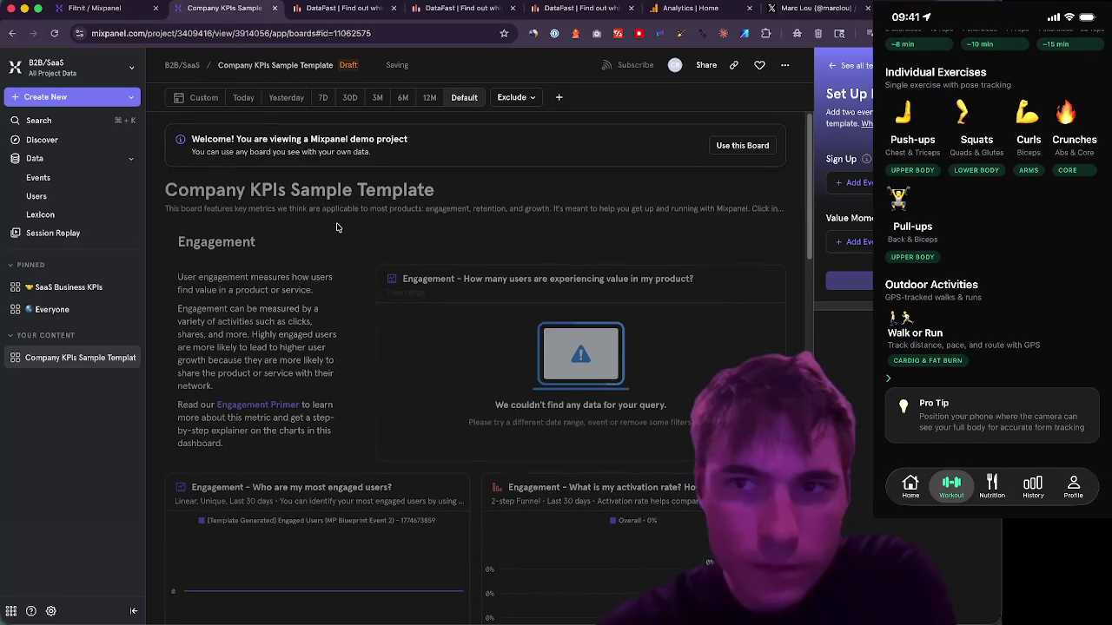
click(853, 184)
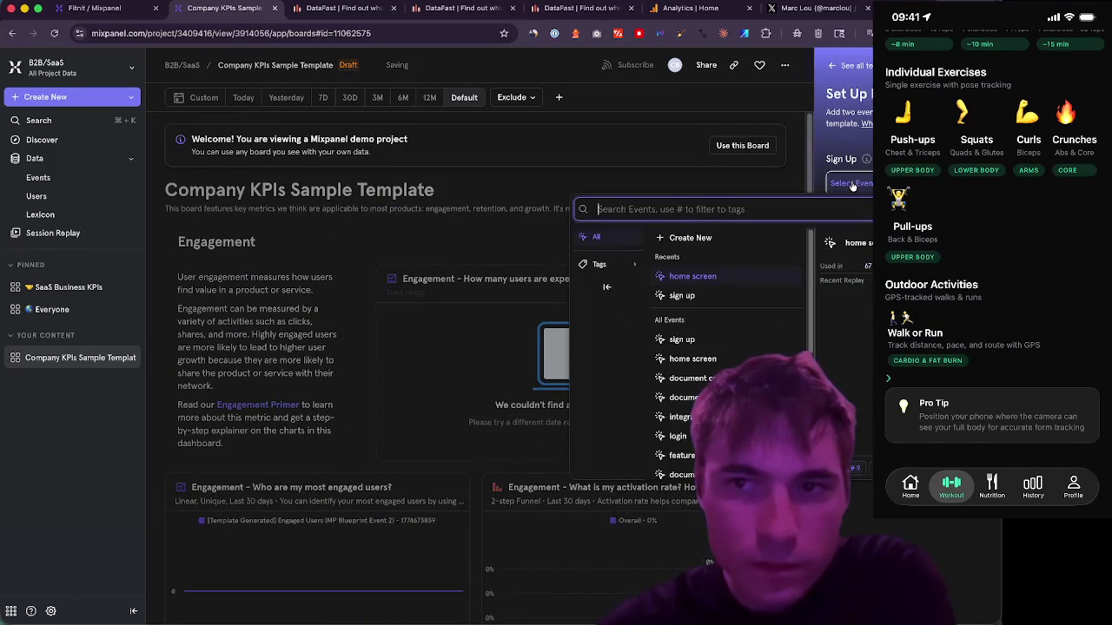
click(684, 297)
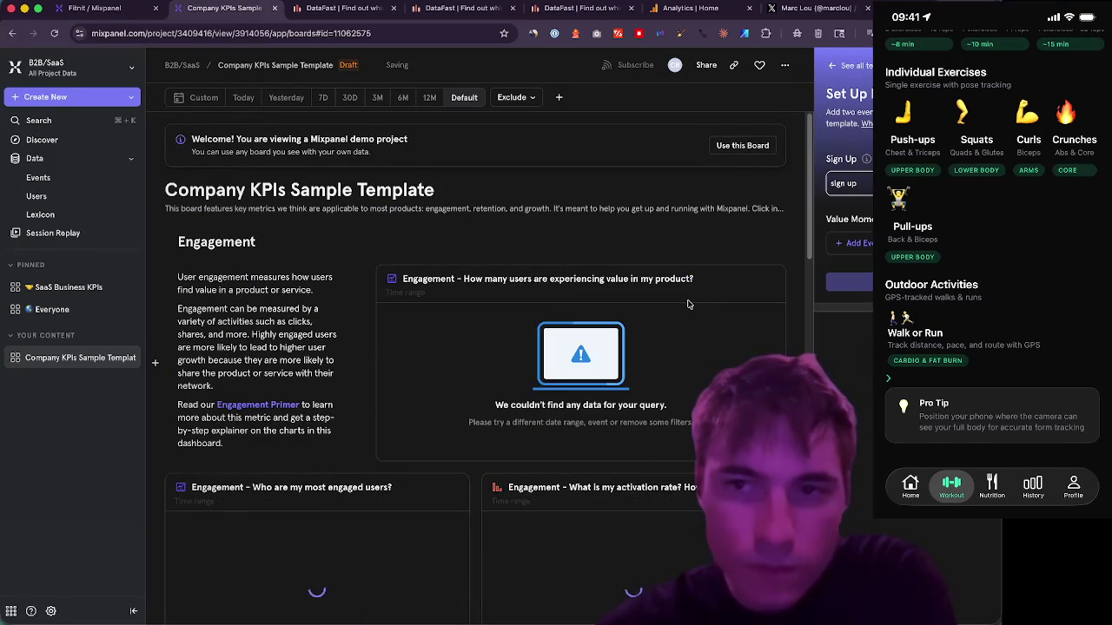
scroll(643, 203, down, 3)
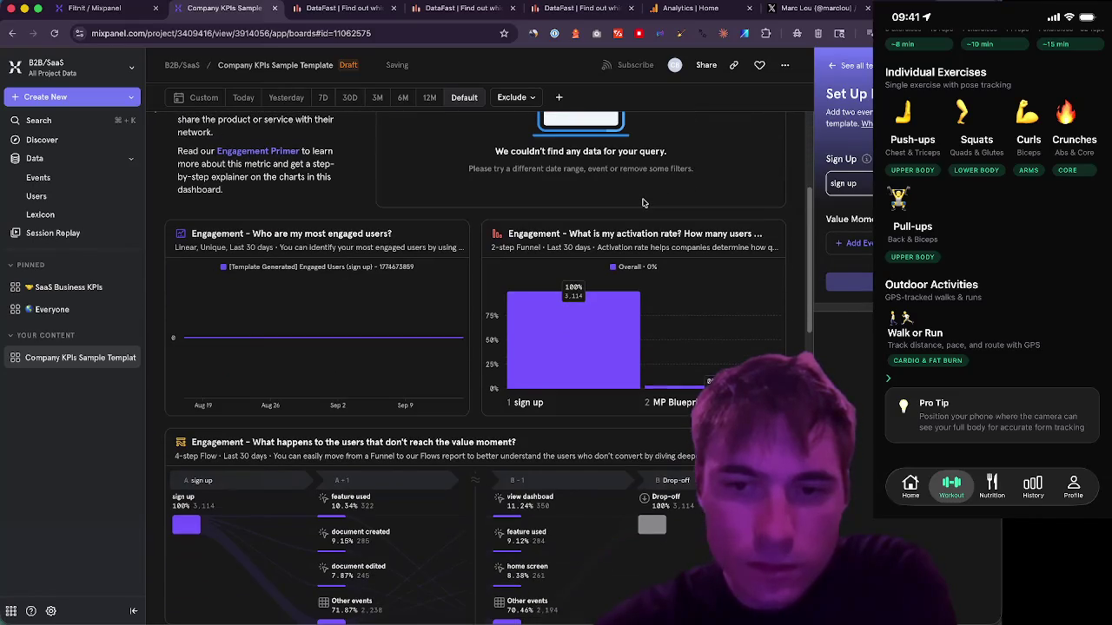
scroll(643, 203, down, 5)
scroll(642, 203, up, 5)
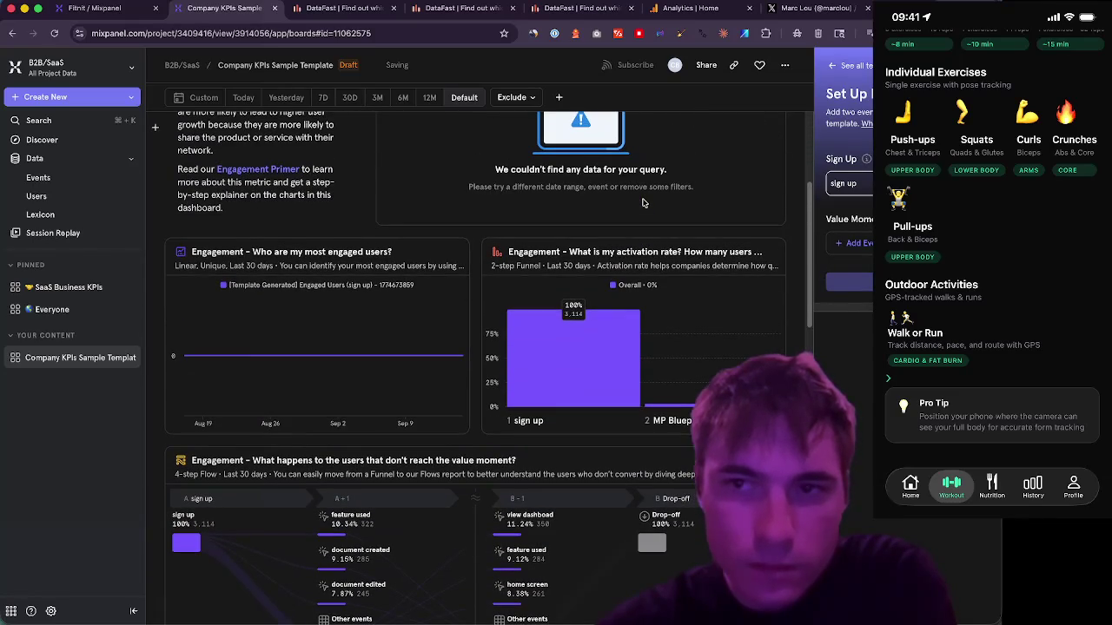
click(860, 244)
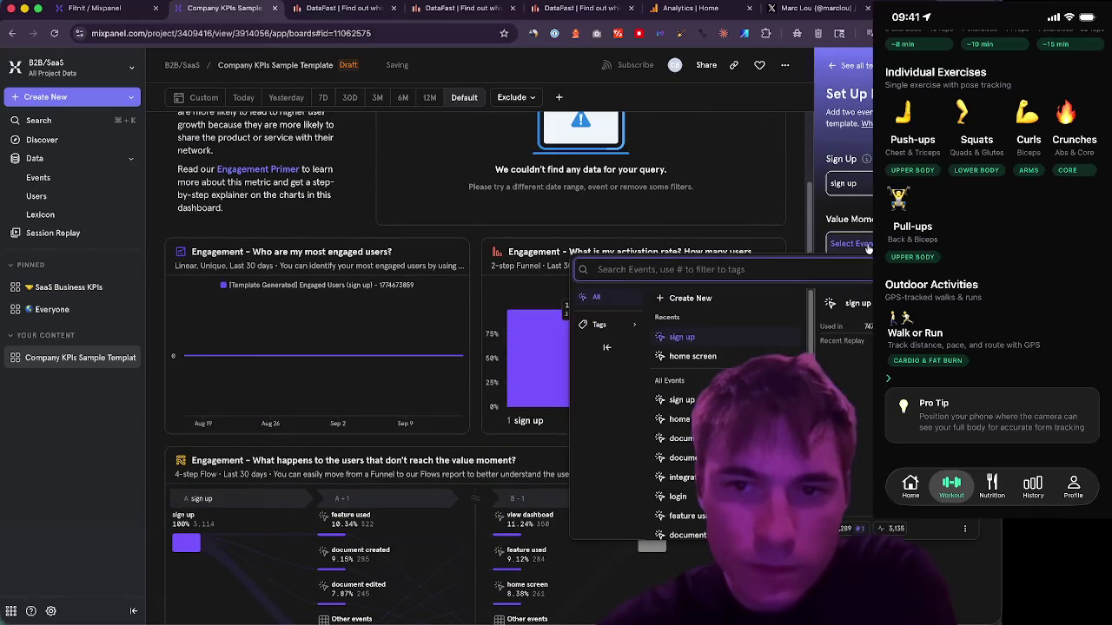
scroll(686, 417, down, 3)
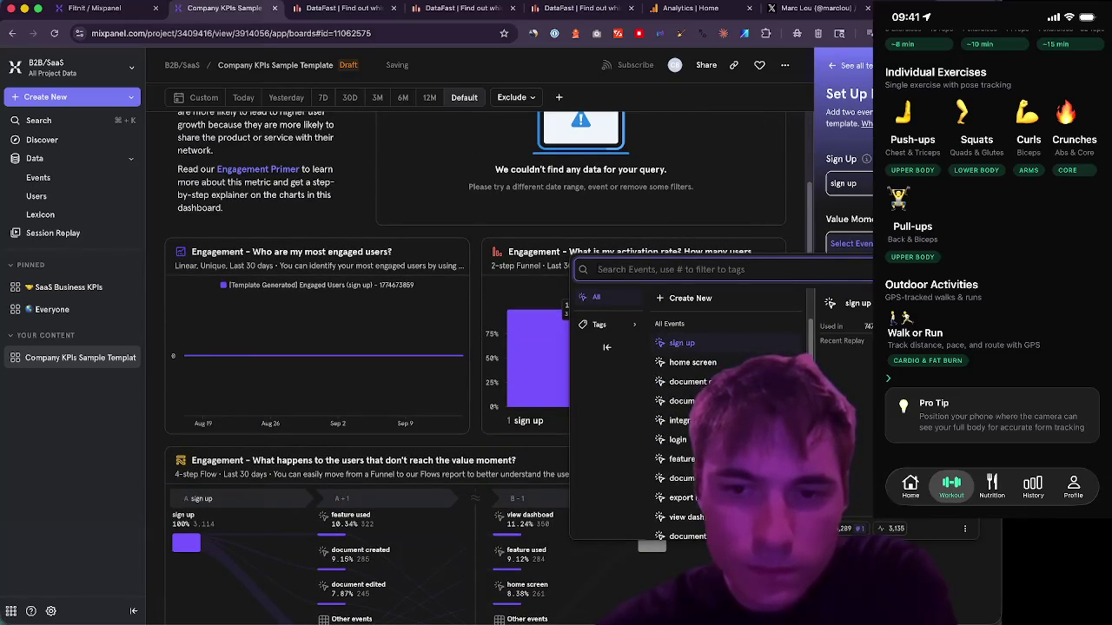
scroll(686, 417, down, 3)
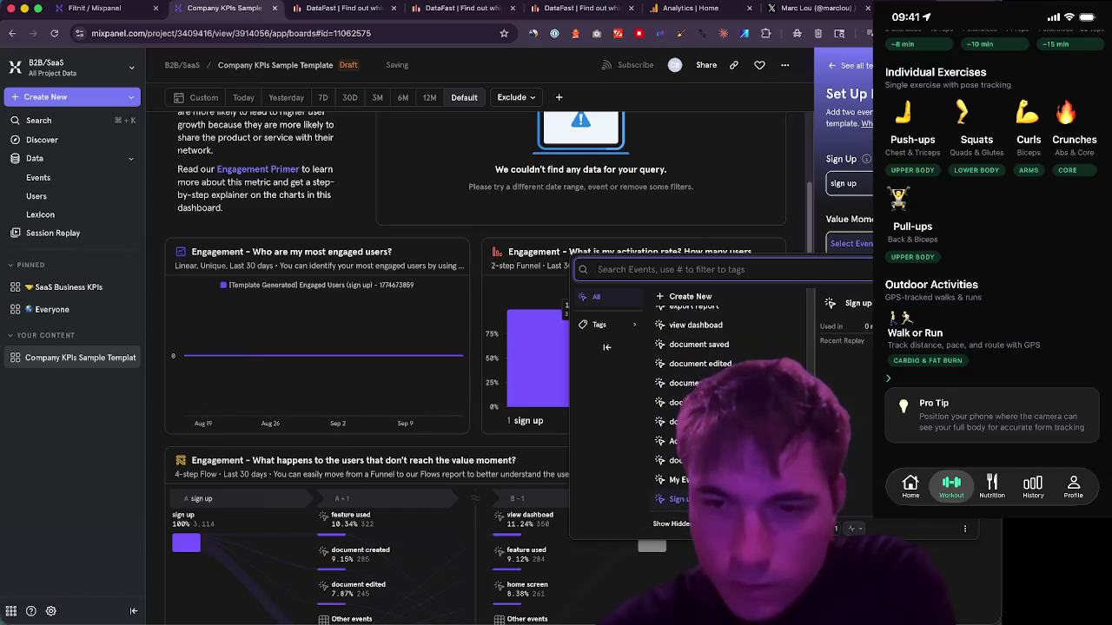
scroll(682, 508, up, 5)
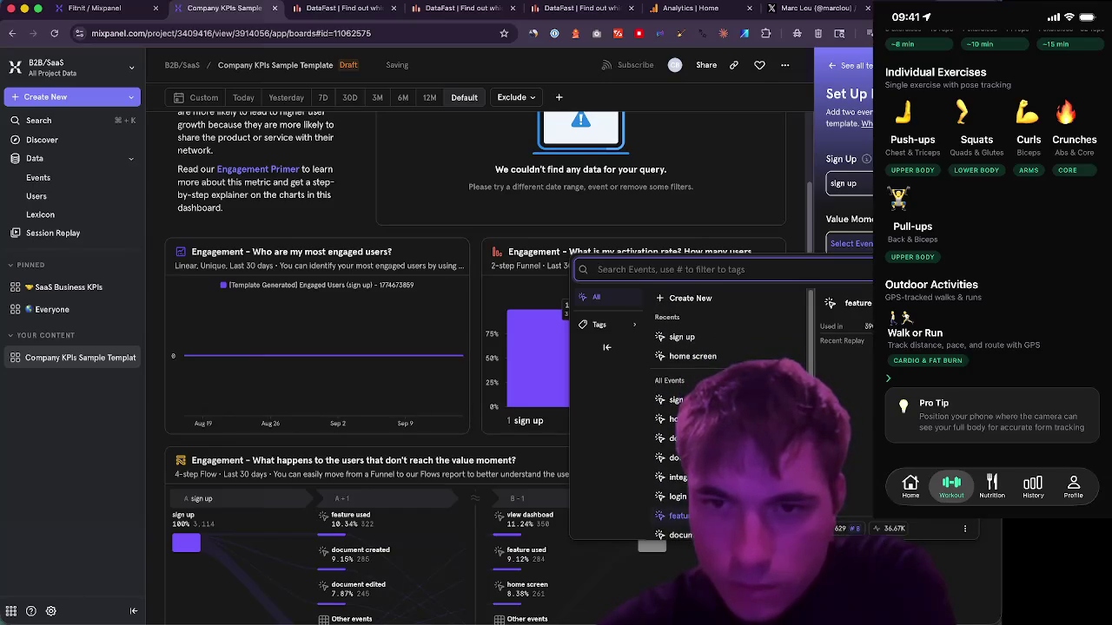
scroll(686, 417, down, 5)
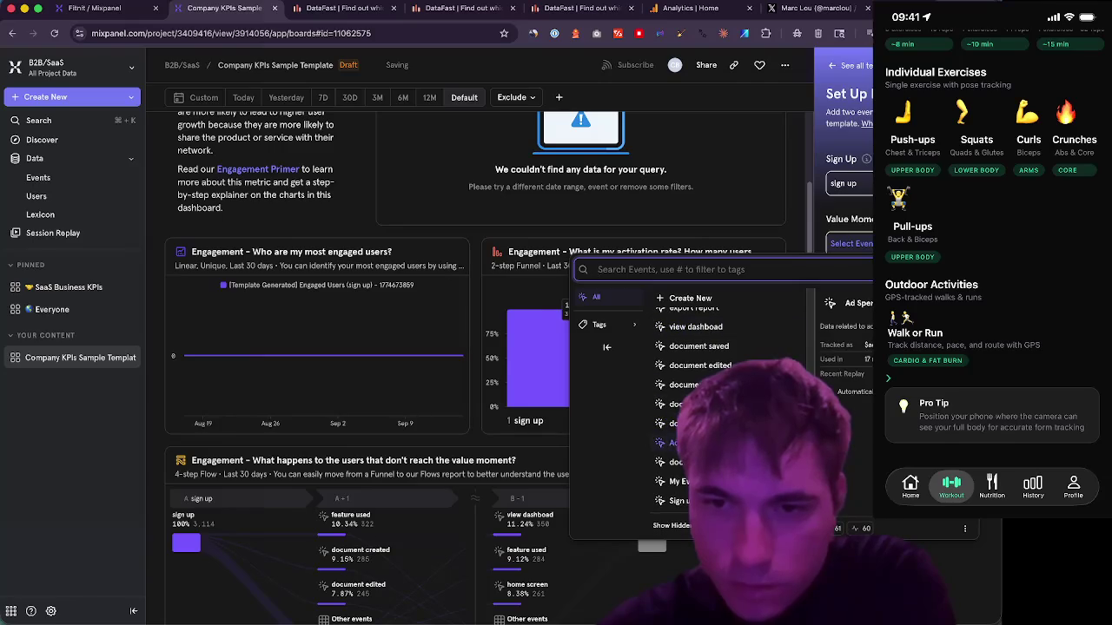
click(686, 443)
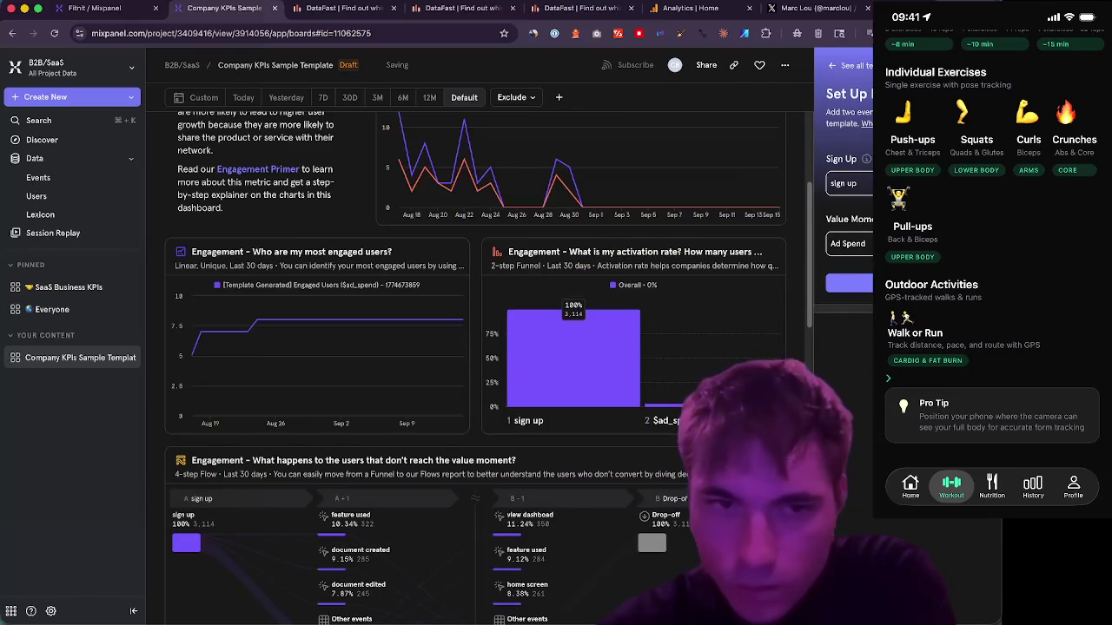
scroll(605, 166, down, 3)
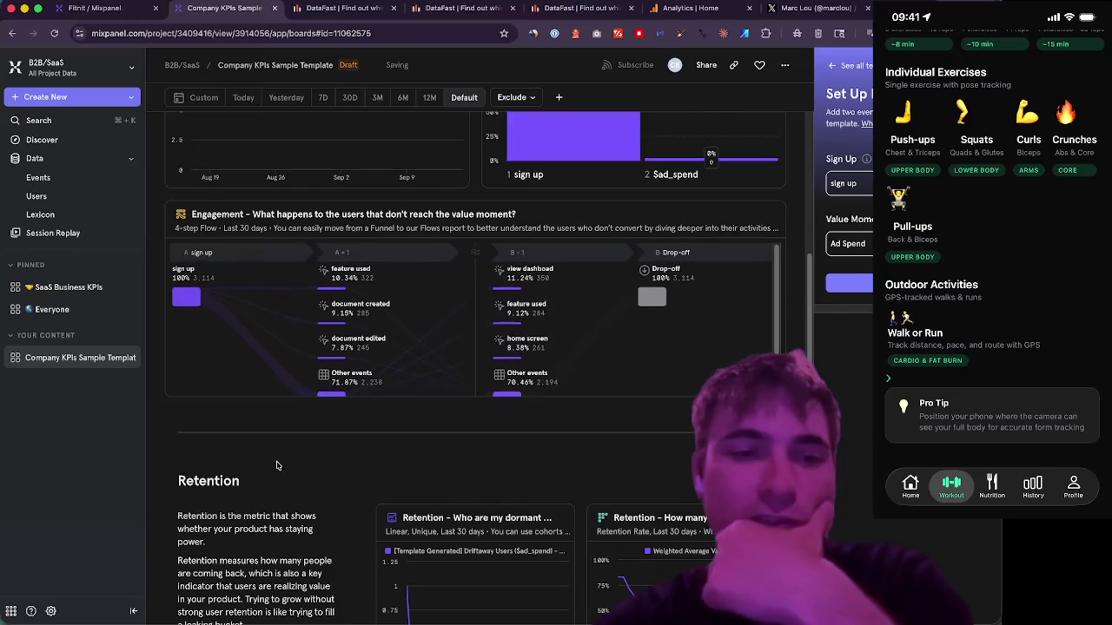
scroll(292, 438, down, 5)
scroll(291, 437, down, 5)
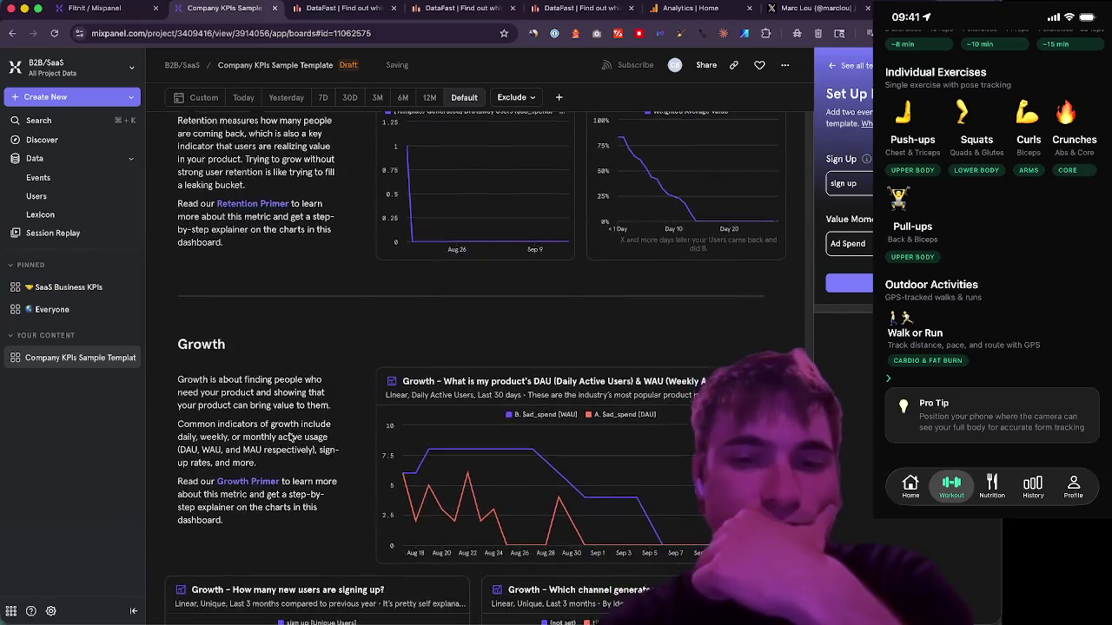
mouse_move(570, 402)
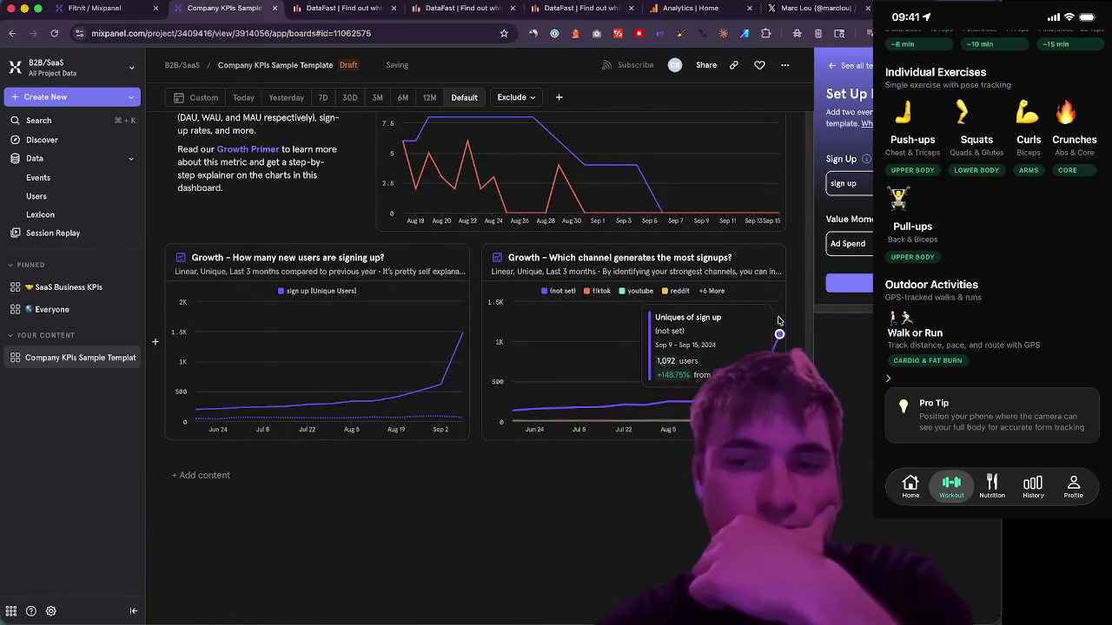
scroll(347, 516, up, 8)
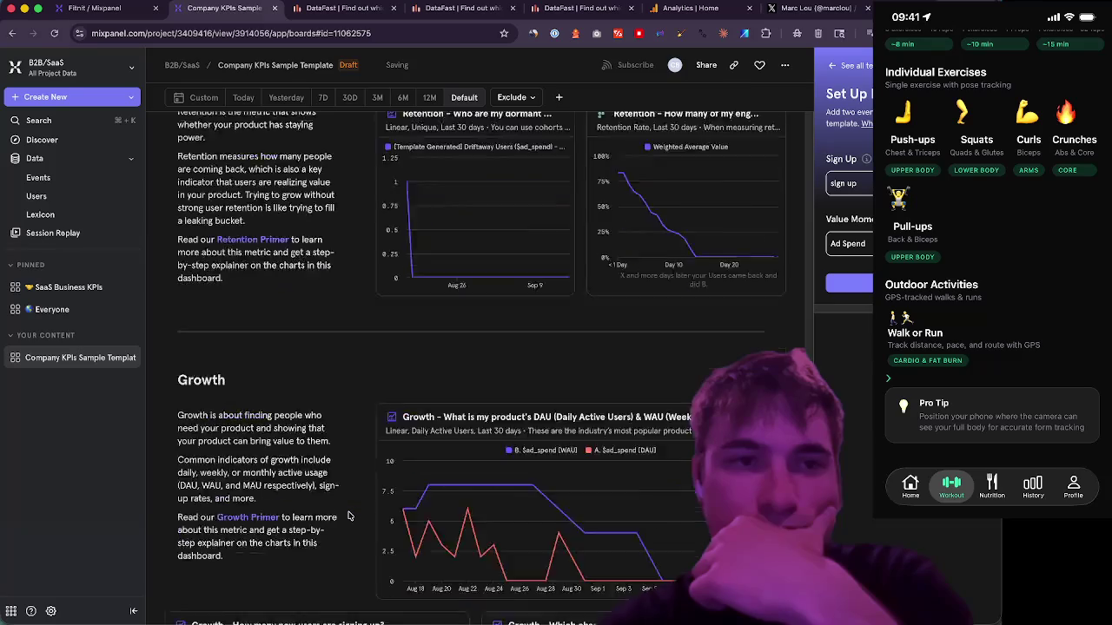
scroll(347, 516, up, 5)
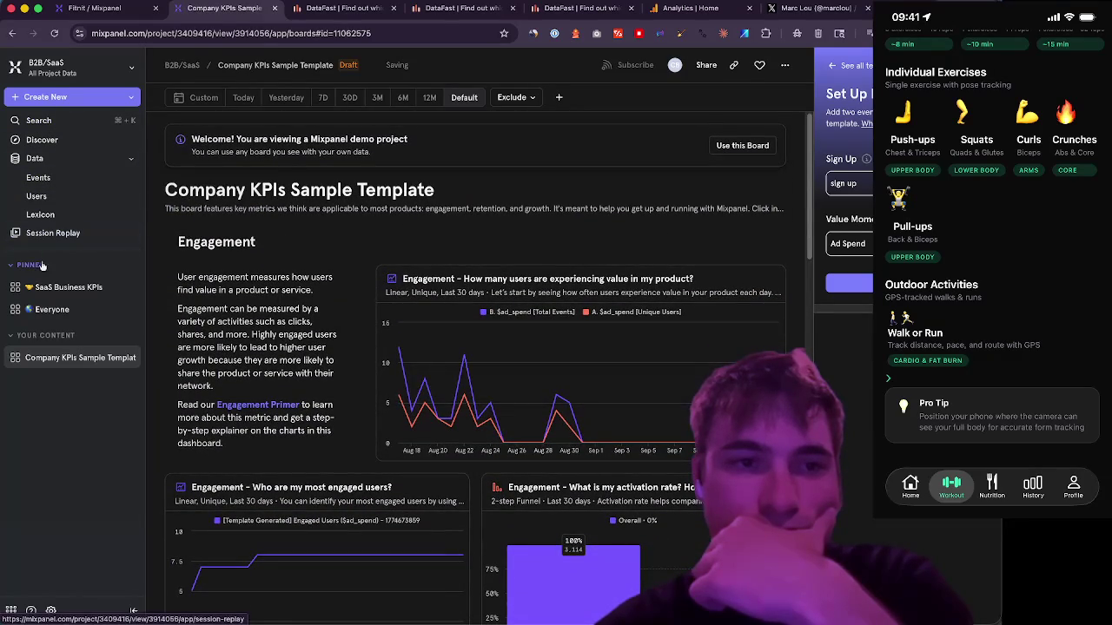
- Discard the unfinished template board and load the Social sample dataset demo project
click(49, 311)
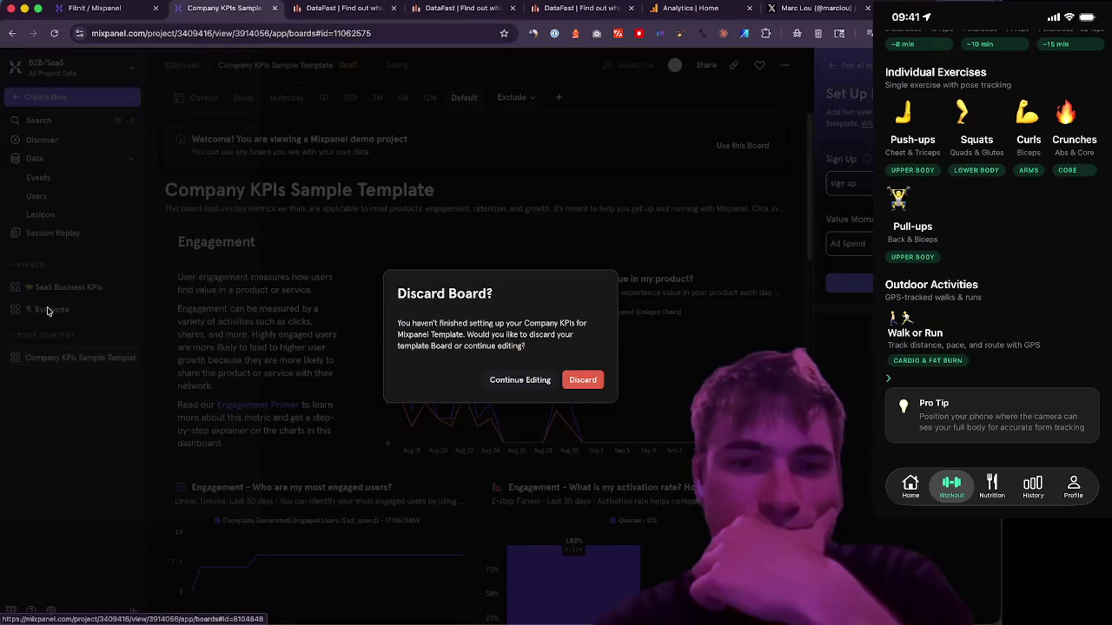
click(588, 381)
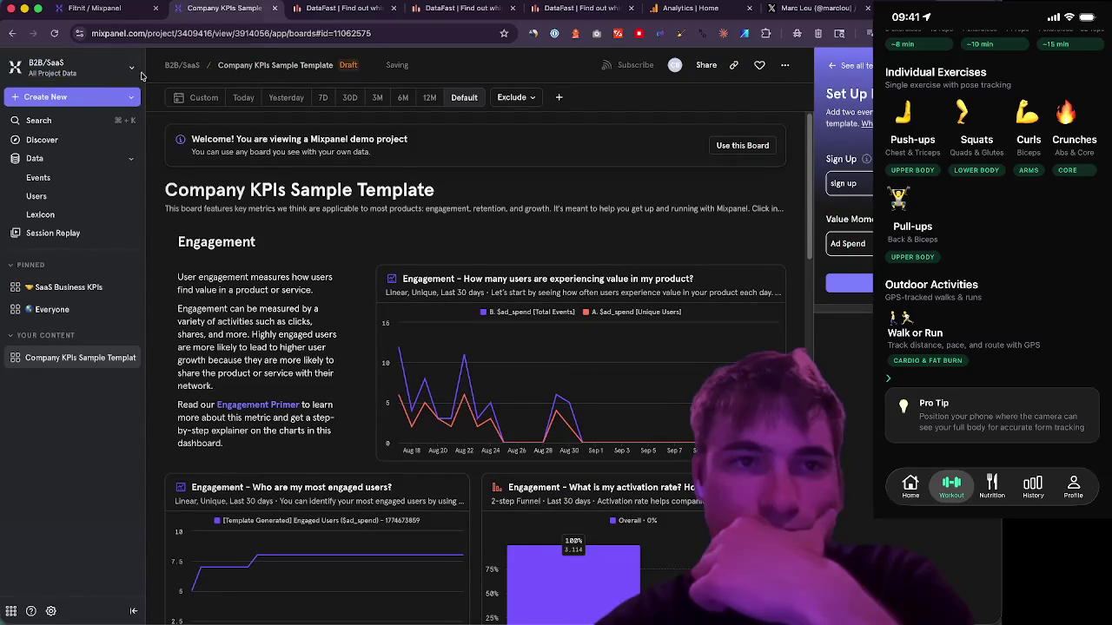
click(135, 73)
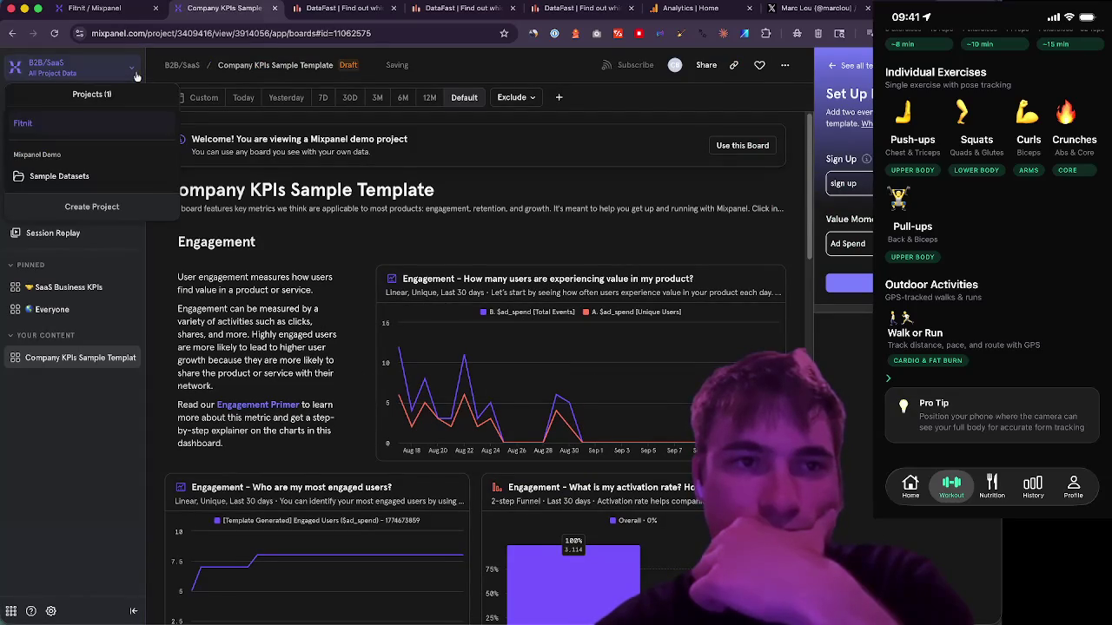
click(79, 177)
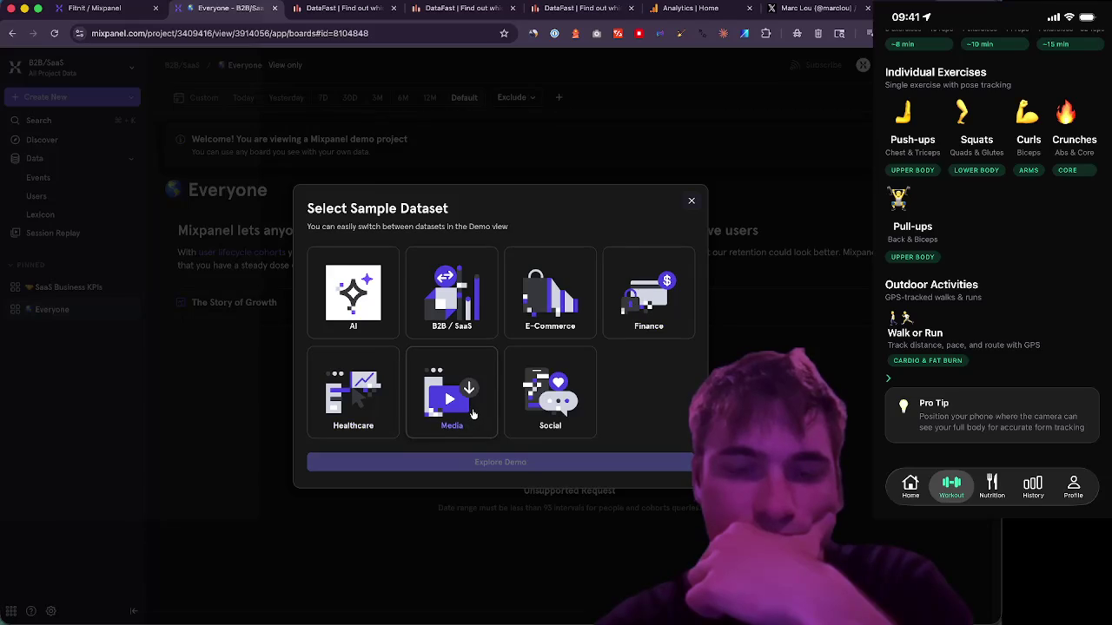
click(553, 371)
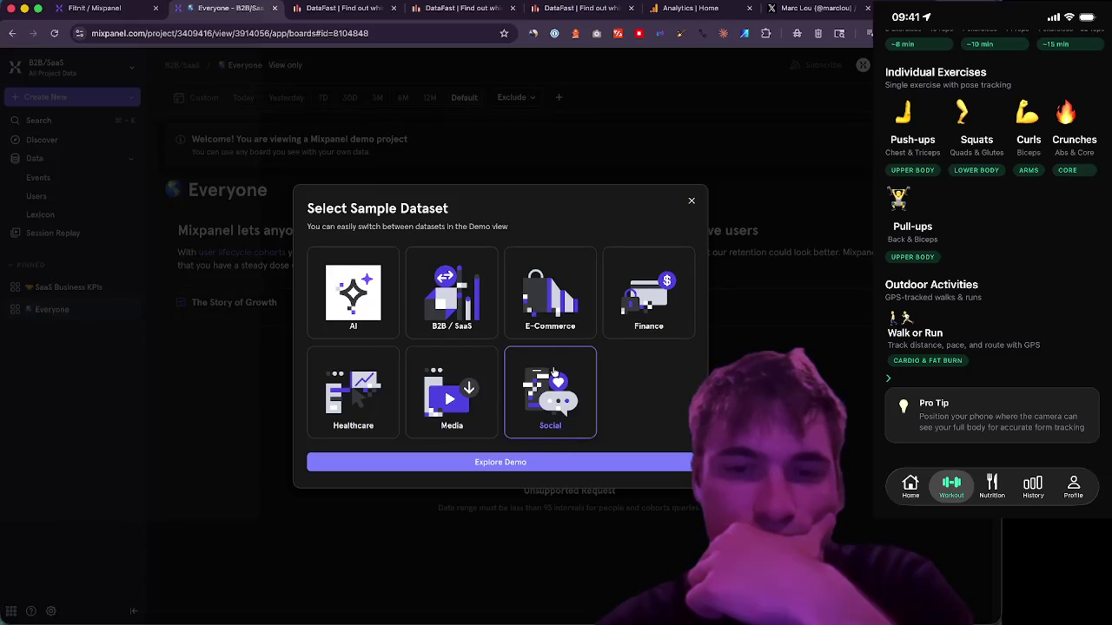
click(541, 471)
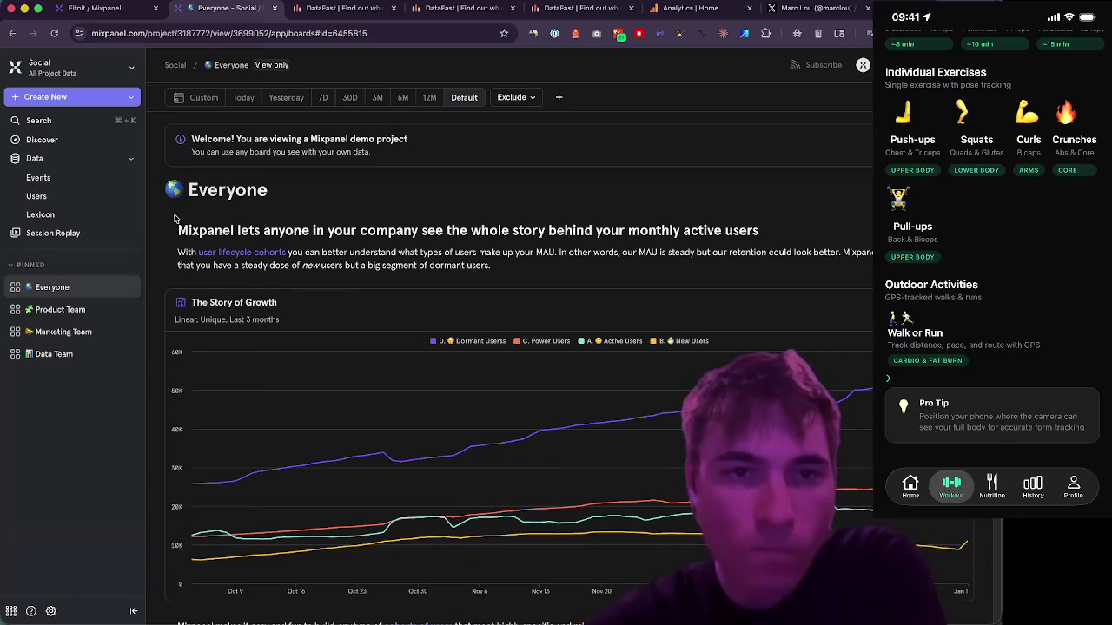
- Scroll through the Everyone board's growth, flow, KPI, funnel and retention charts and back up
scroll(173, 218, down, 2)
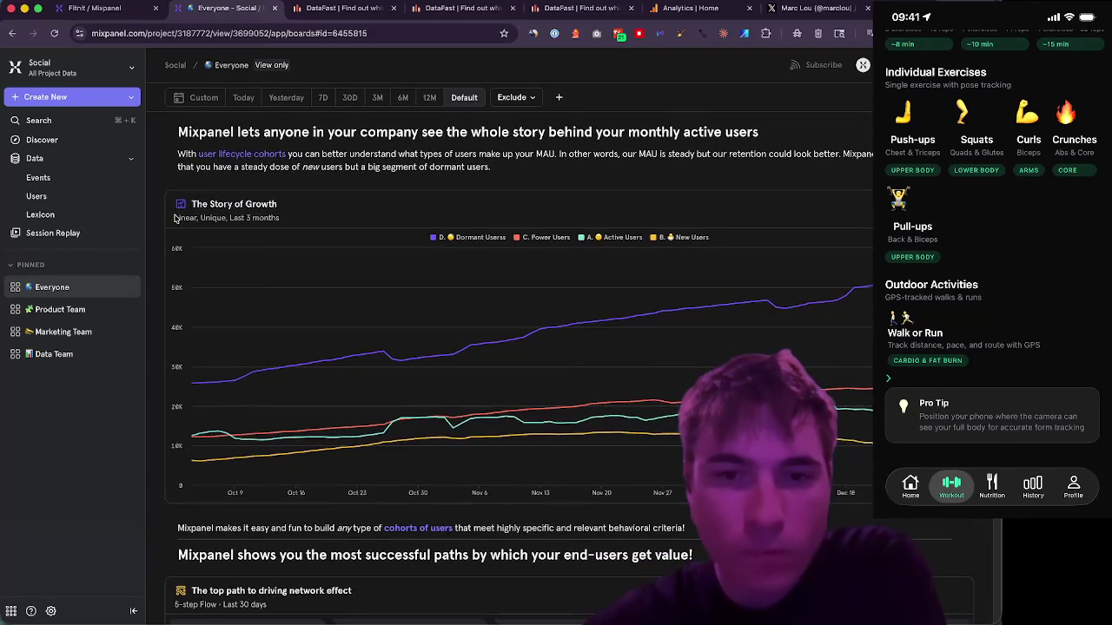
scroll(174, 217, down, 1)
mouse_move(321, 321)
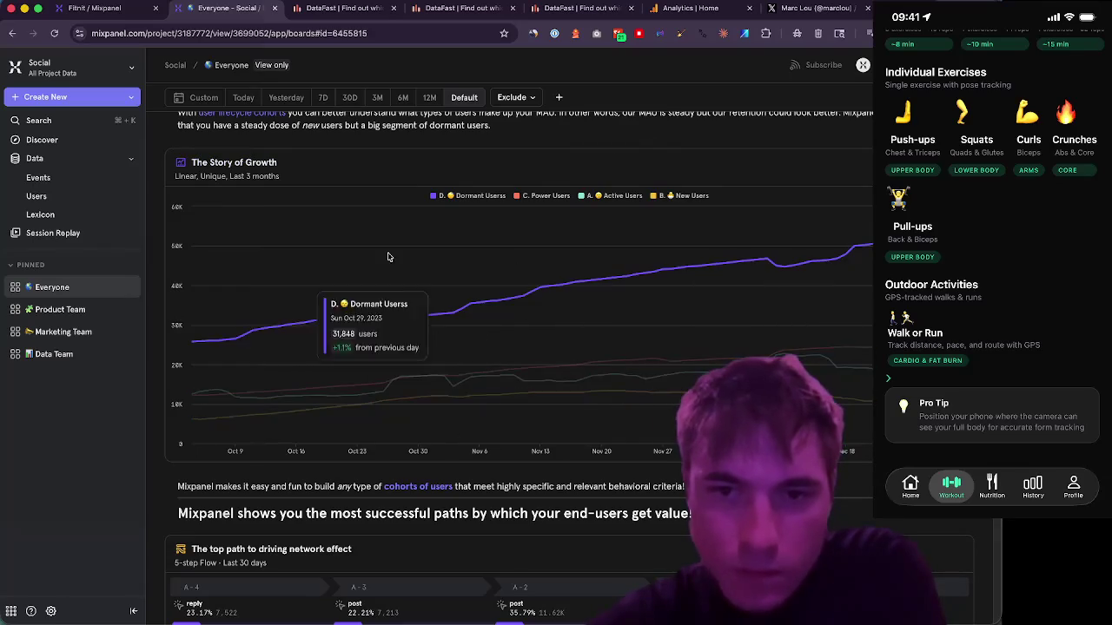
scroll(313, 280, down, 5)
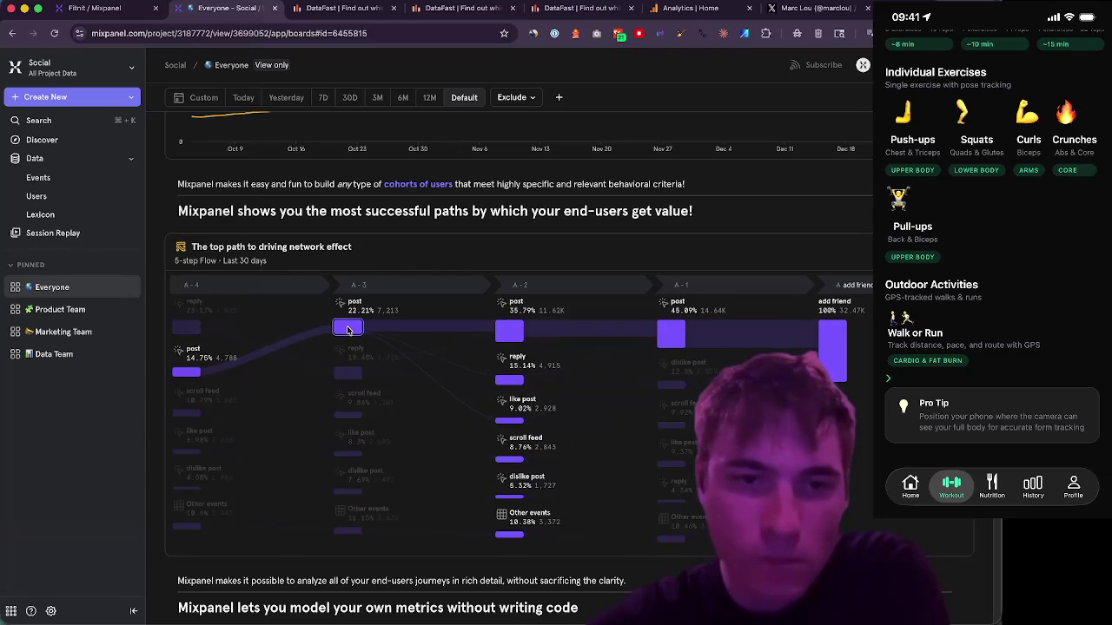
scroll(379, 257, down, 2)
scroll(379, 257, down, 5)
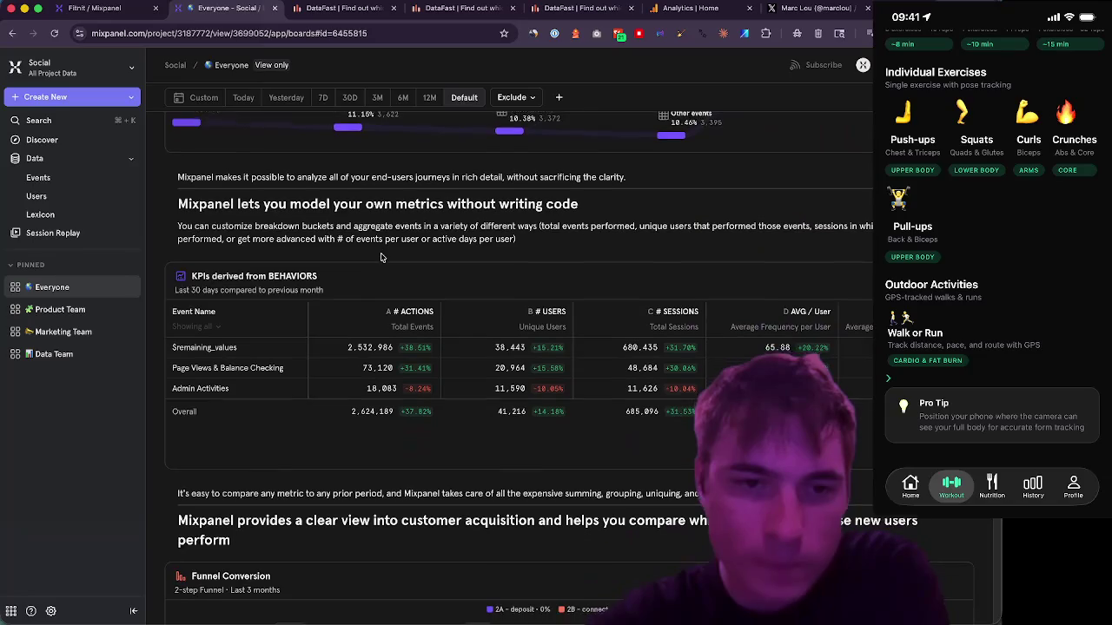
scroll(380, 257, down, 1)
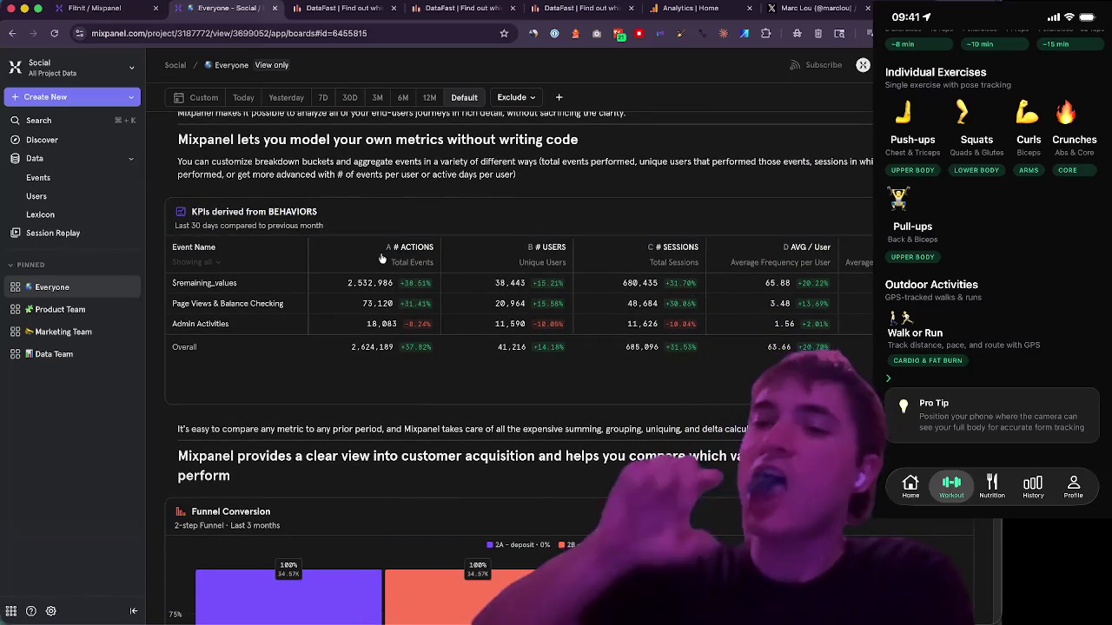
scroll(381, 258, down, 5)
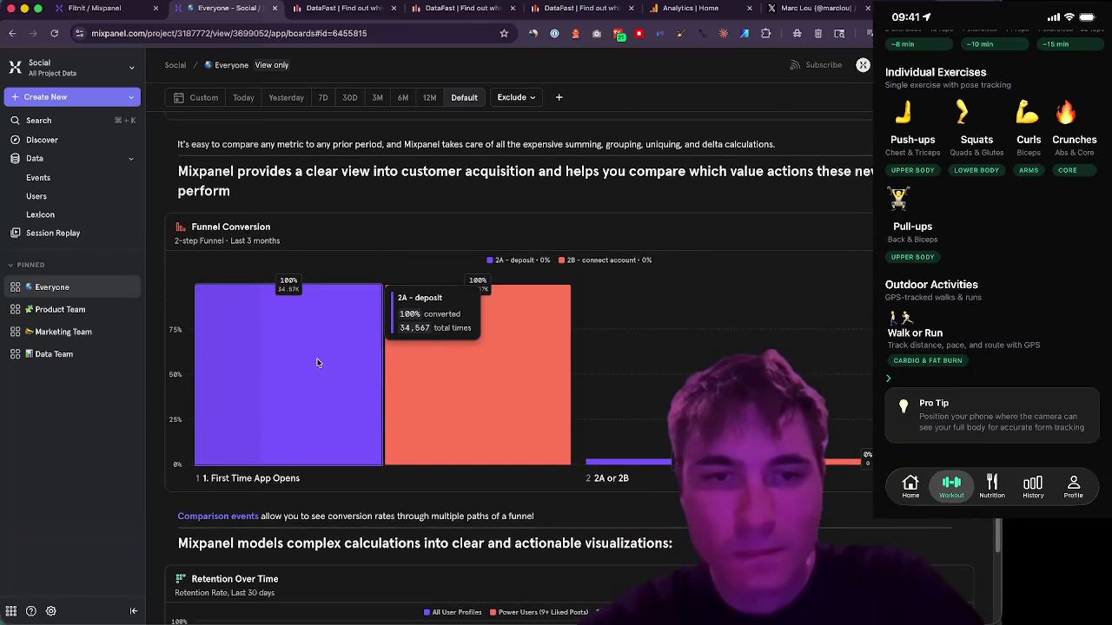
scroll(441, 189, down, 5)
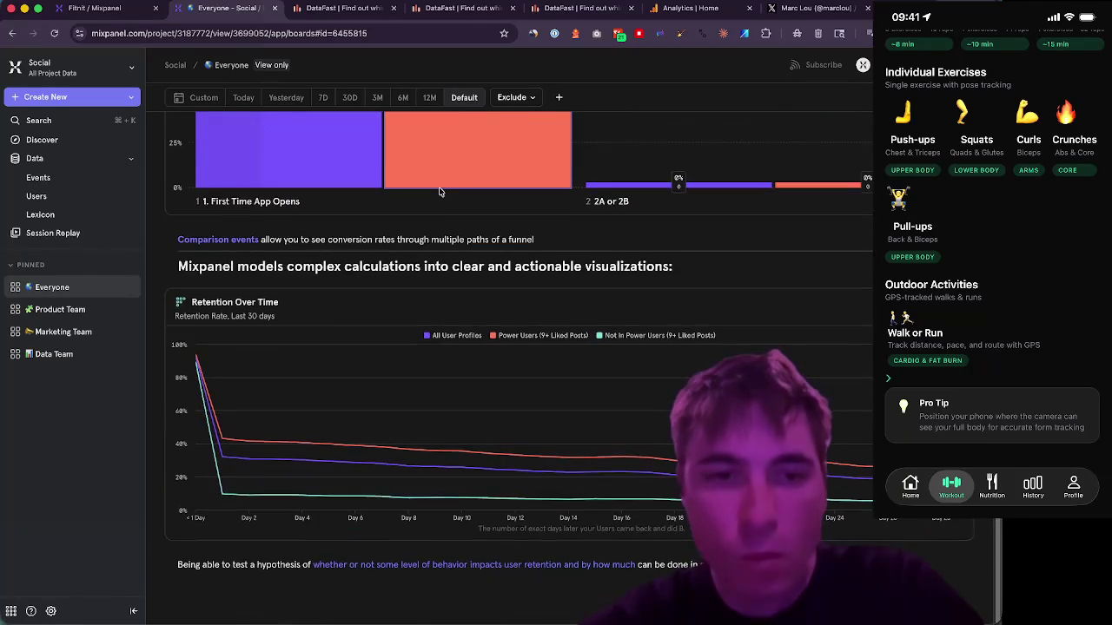
scroll(440, 191, up, 15)
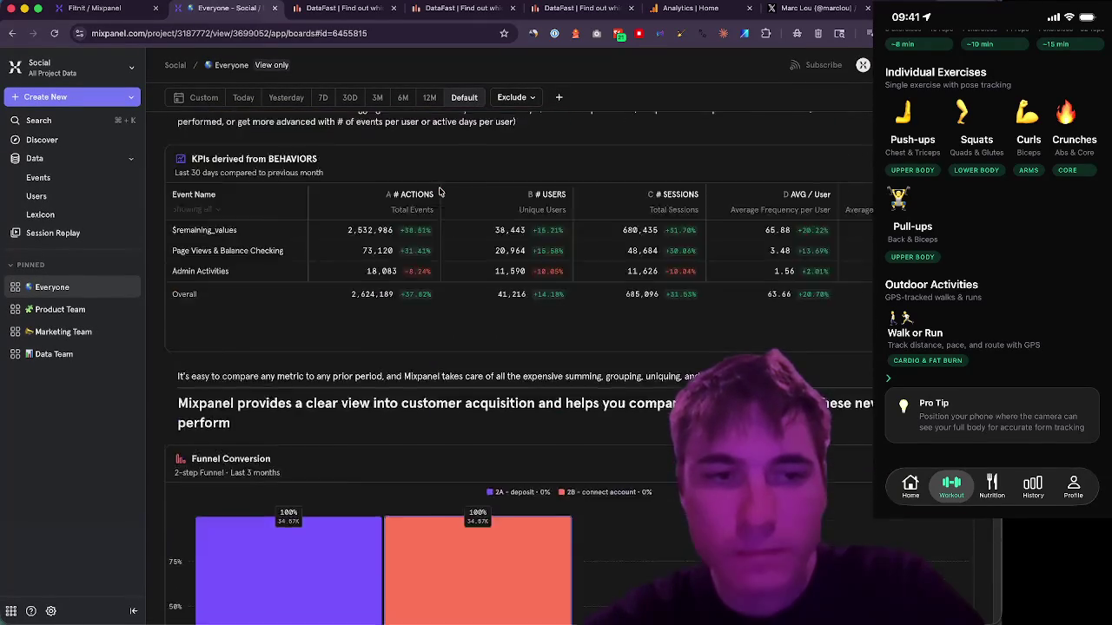
scroll(440, 193, up, 10)
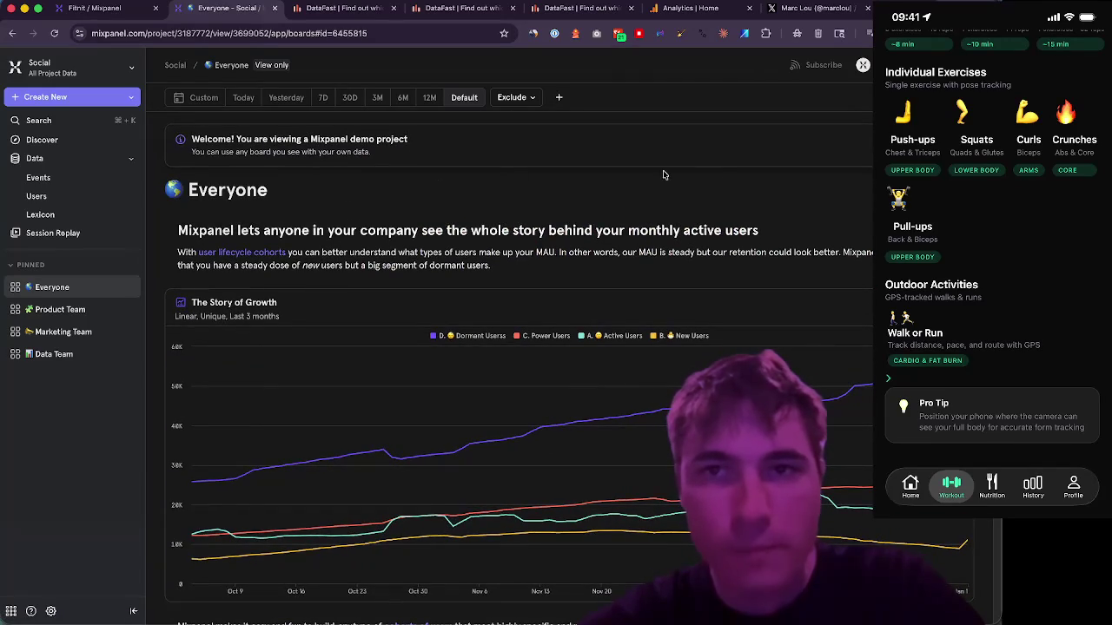
click(326, 11)
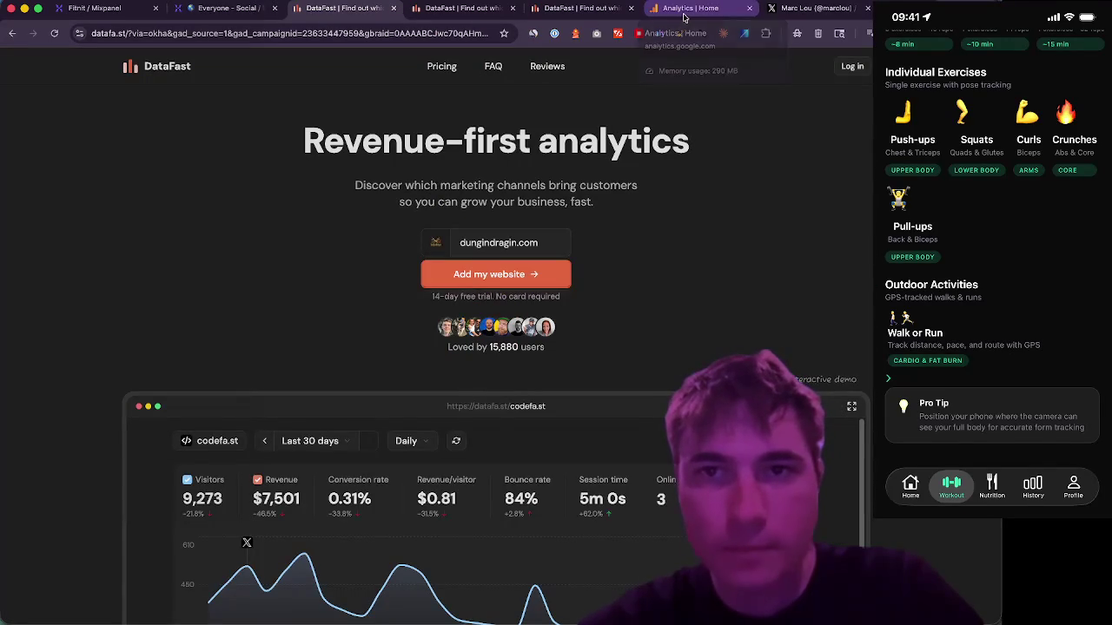
- Slide DataFast's monthly events between 10k and 10M+, ending at 100k: Starter $19, Growth $39
click(223, 10)
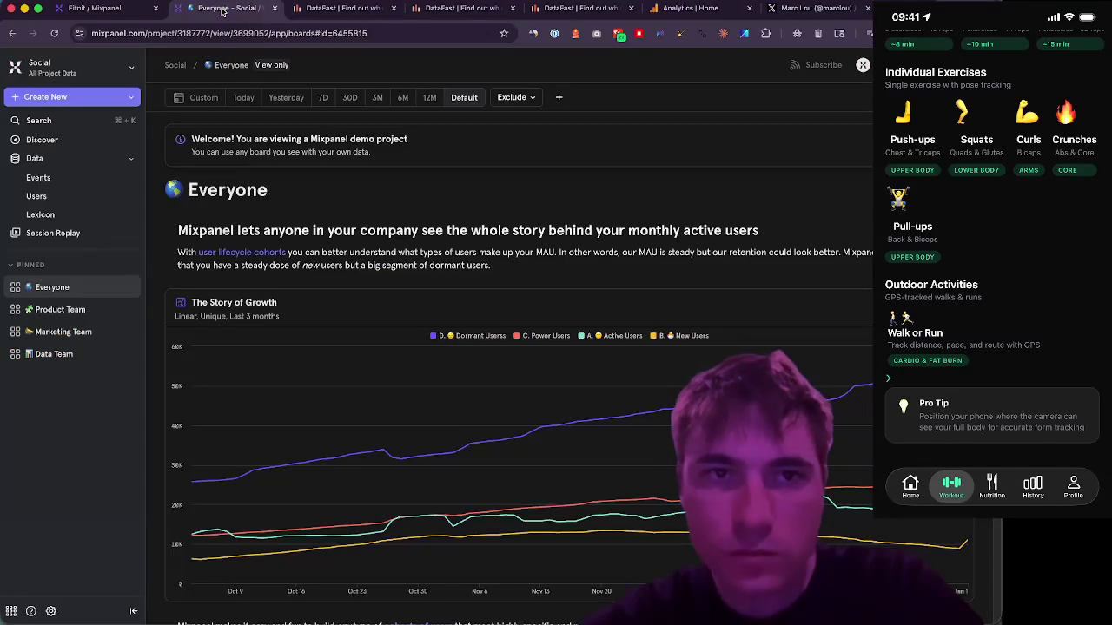
click(327, 16)
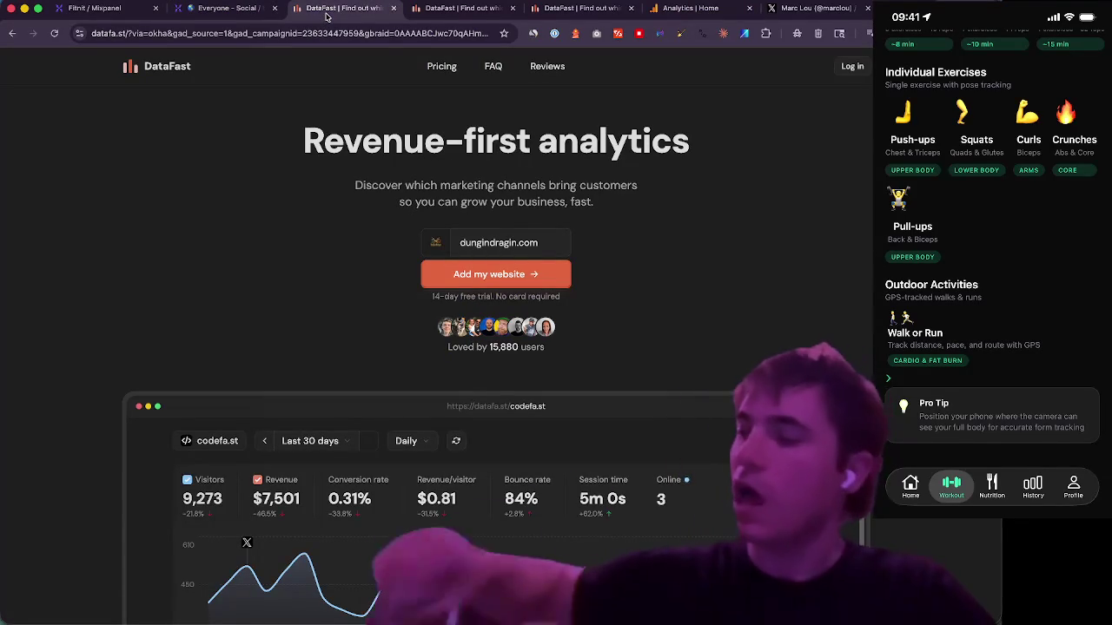
click(435, 8)
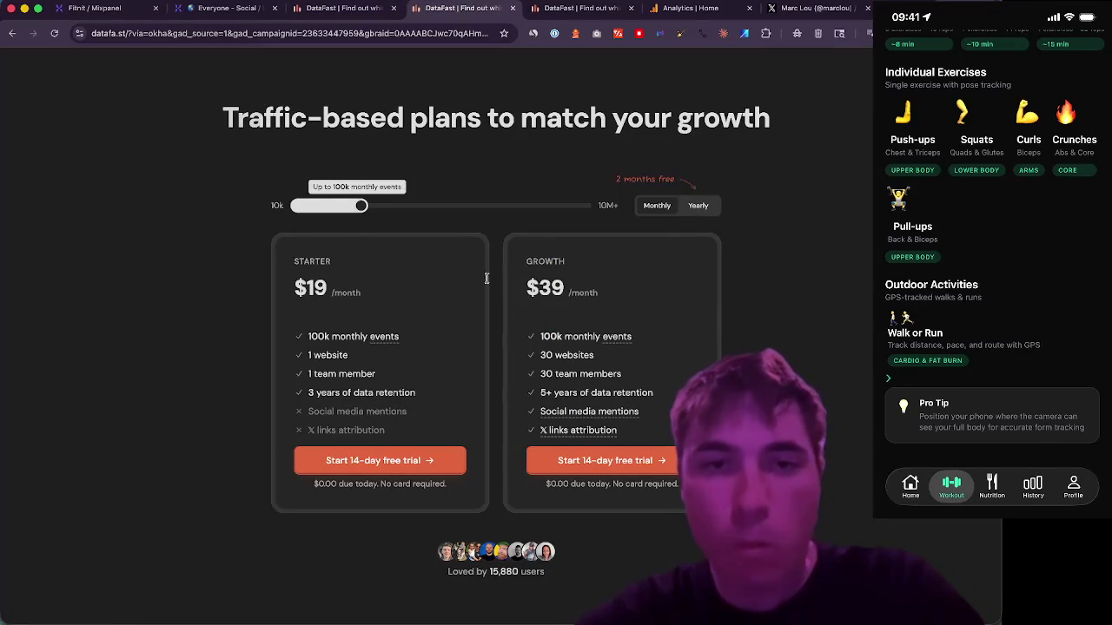
drag(354, 211, 332, 211)
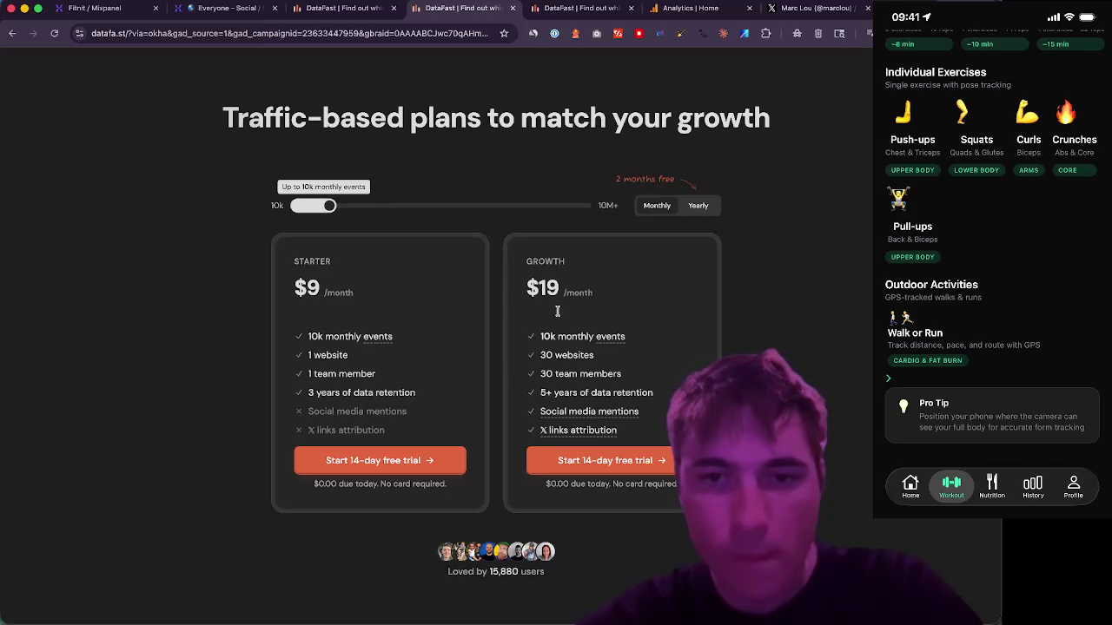
click(346, 205)
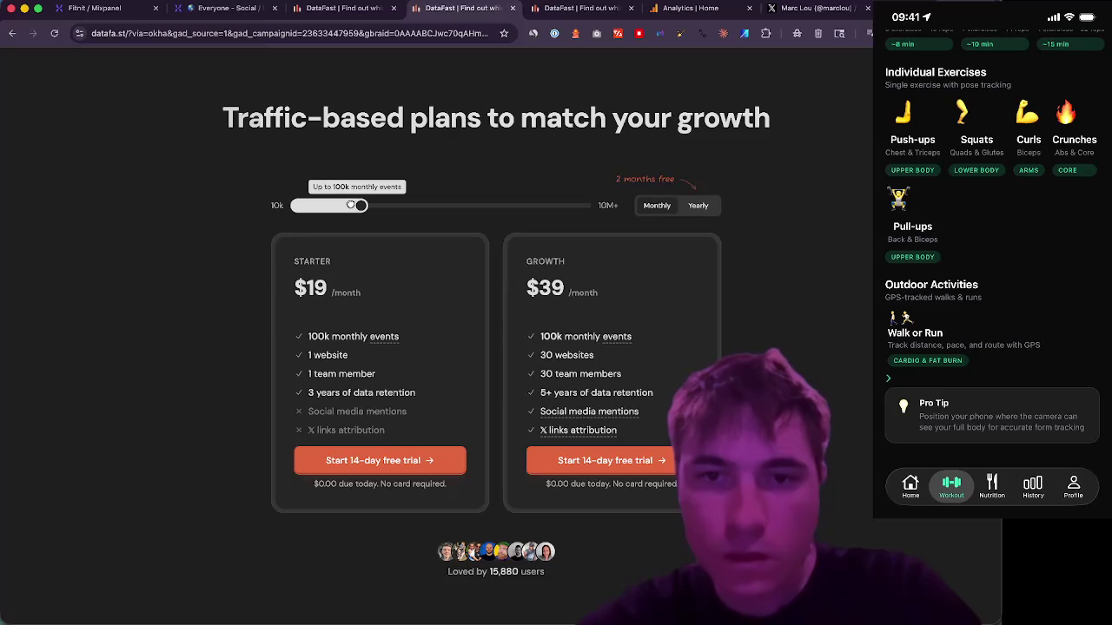
mouse_move(350, 205)
mouse_down()
mouse_move(330, 205)
mouse_move(599, 205)
mouse_up()
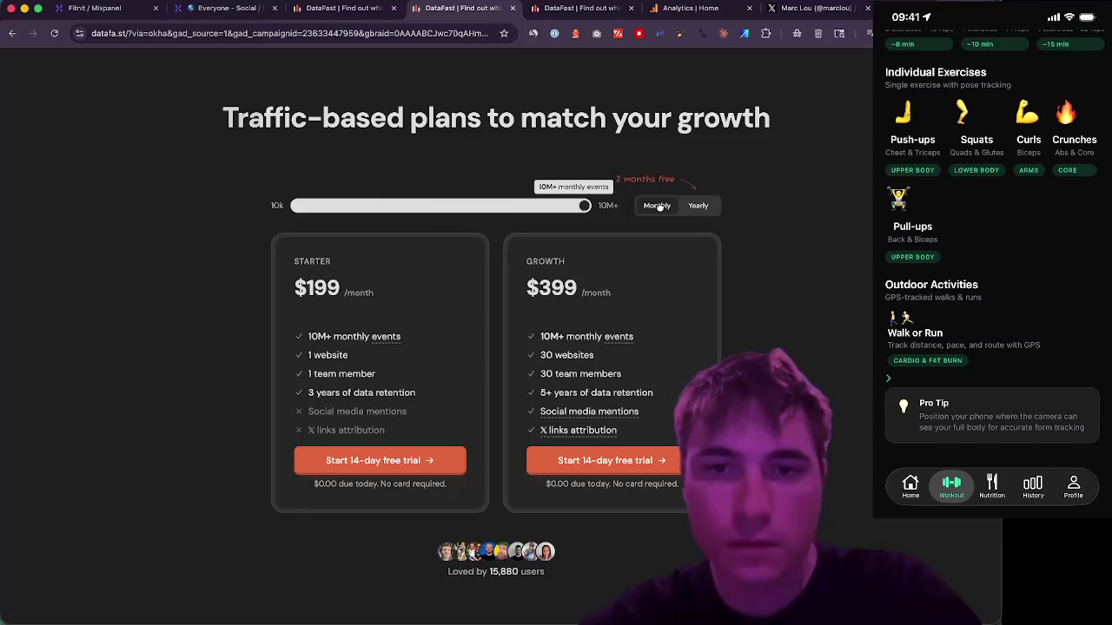
drag(583, 205, 362, 205)
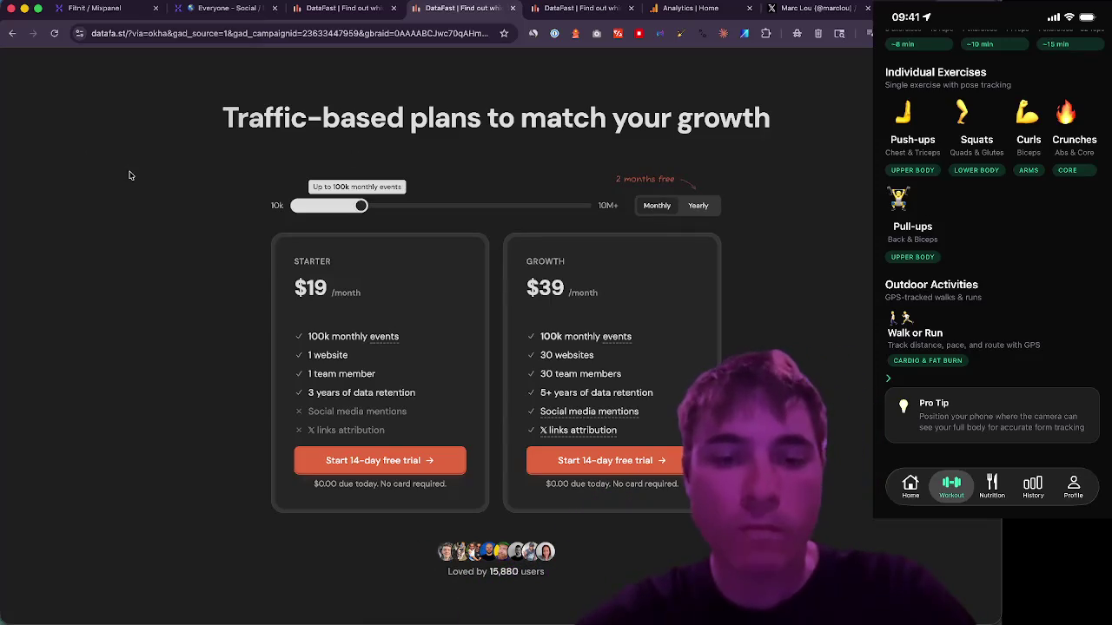
- Expand DataFast's FAQ answers on exceeding plan events and choosing Starter or Growth
scroll(129, 175, down, 10)
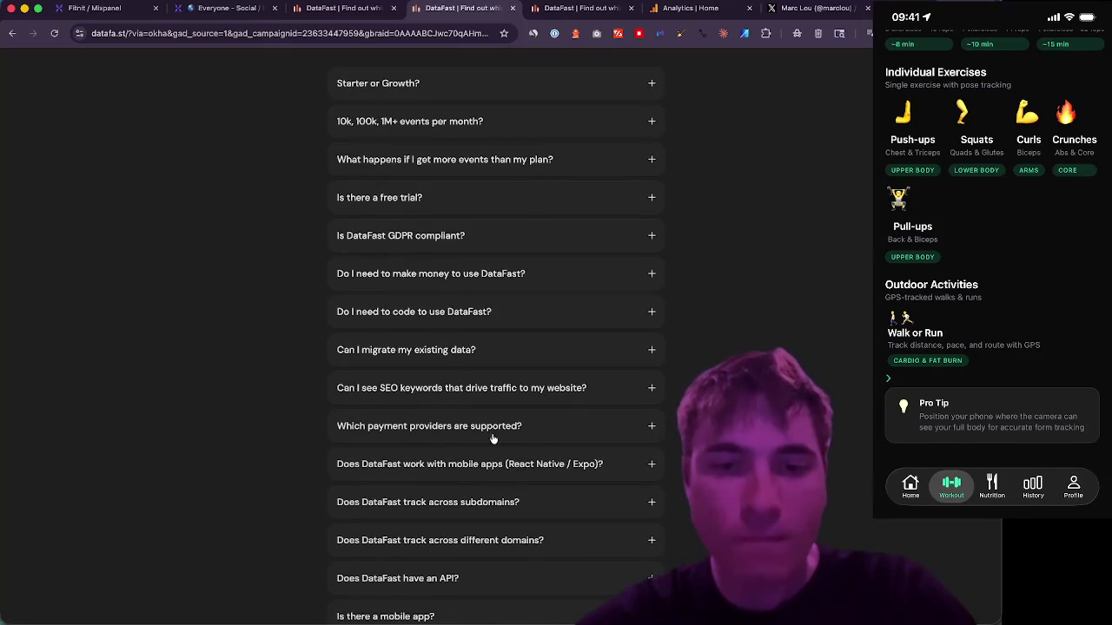
scroll(279, 314, up, 1)
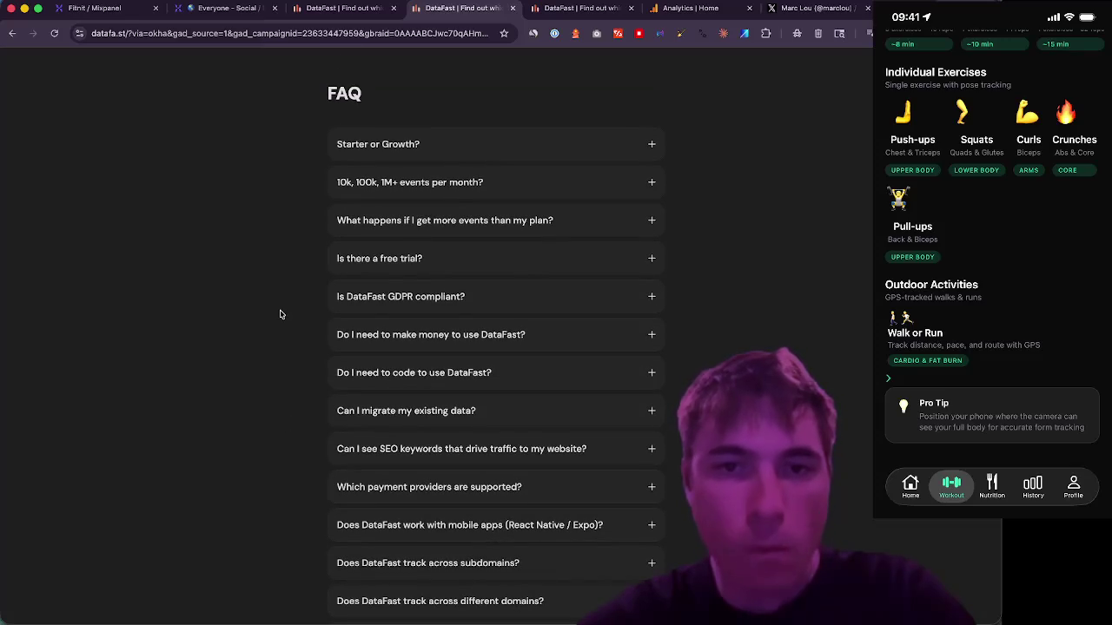
click(527, 227)
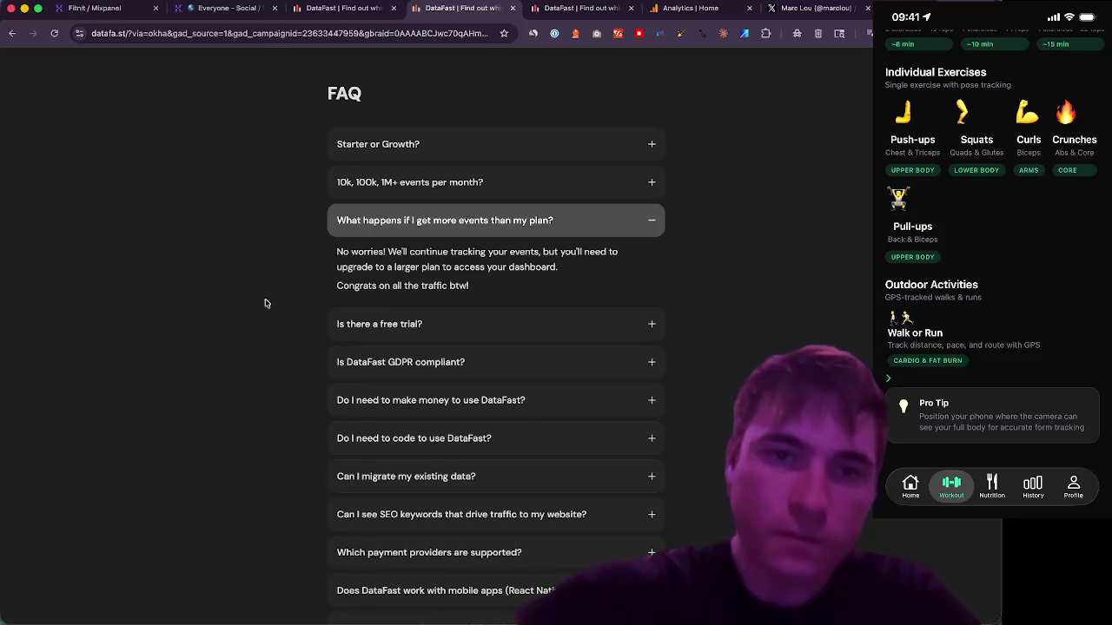
click(439, 160)
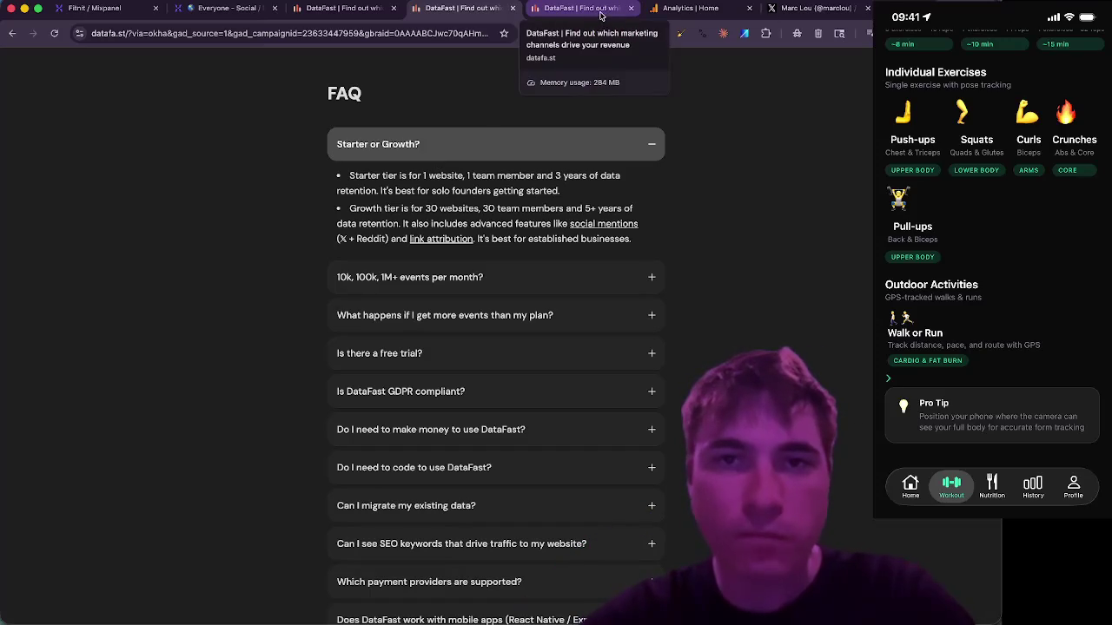
click(380, 9)
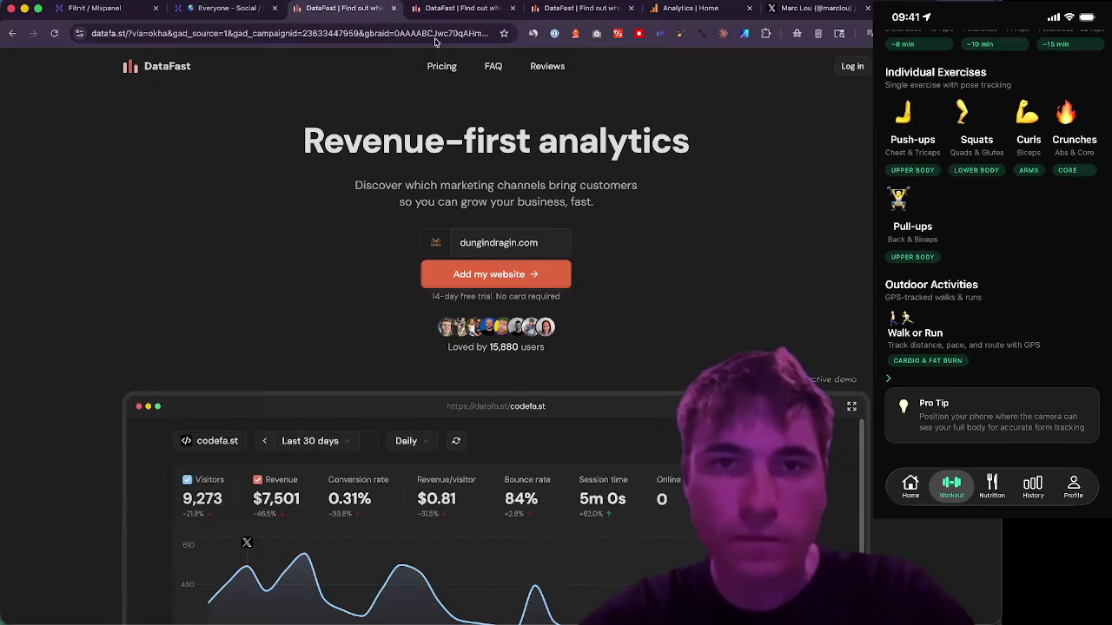
click(451, 10)
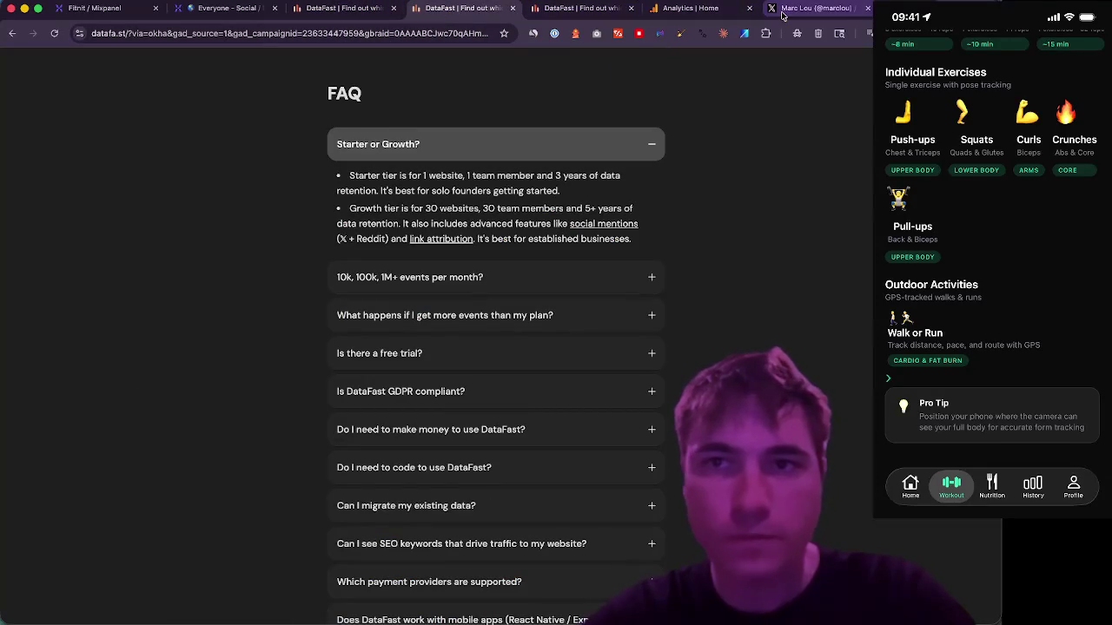
- From the founder's X feed, open the datafa.st/docs/react-native link in a background tab and view it
click(782, 10)
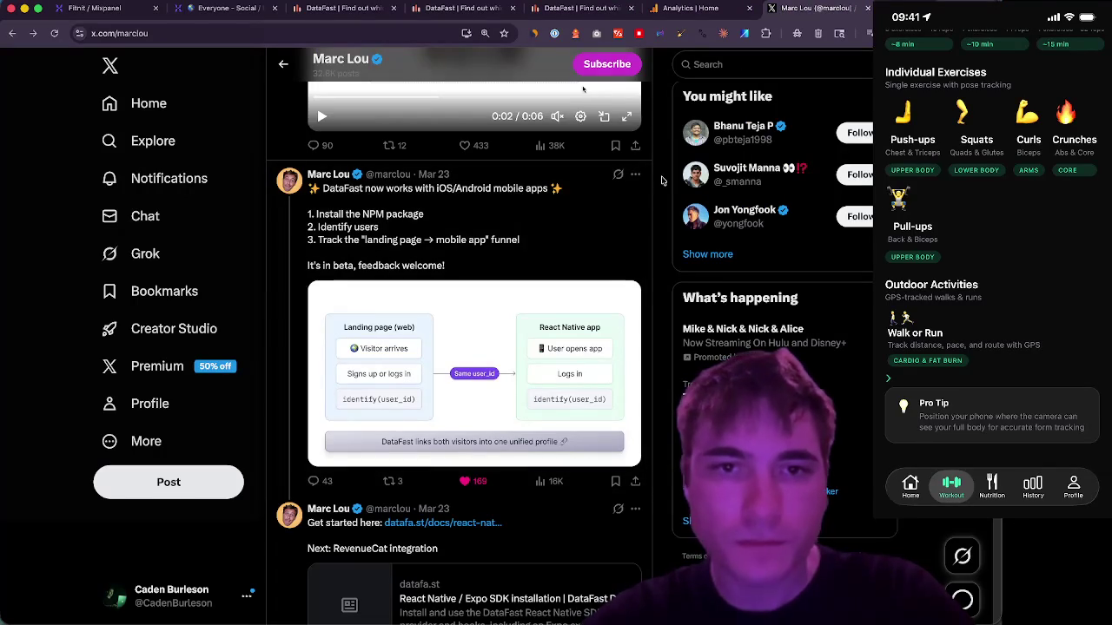
scroll(608, 214, down, 1)
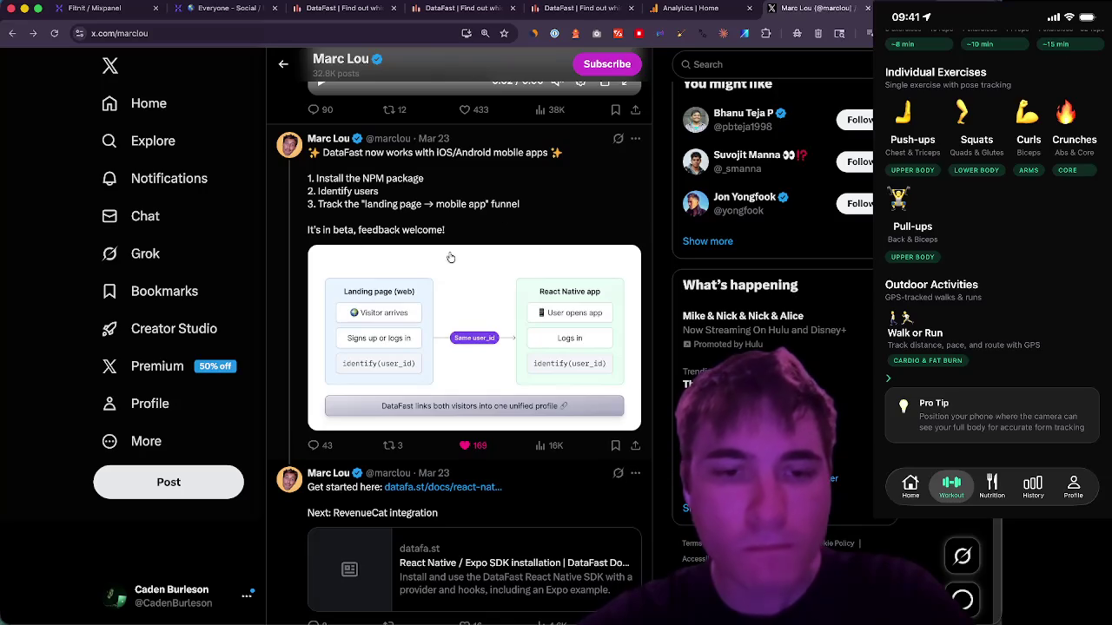
scroll(539, 201, down, 3)
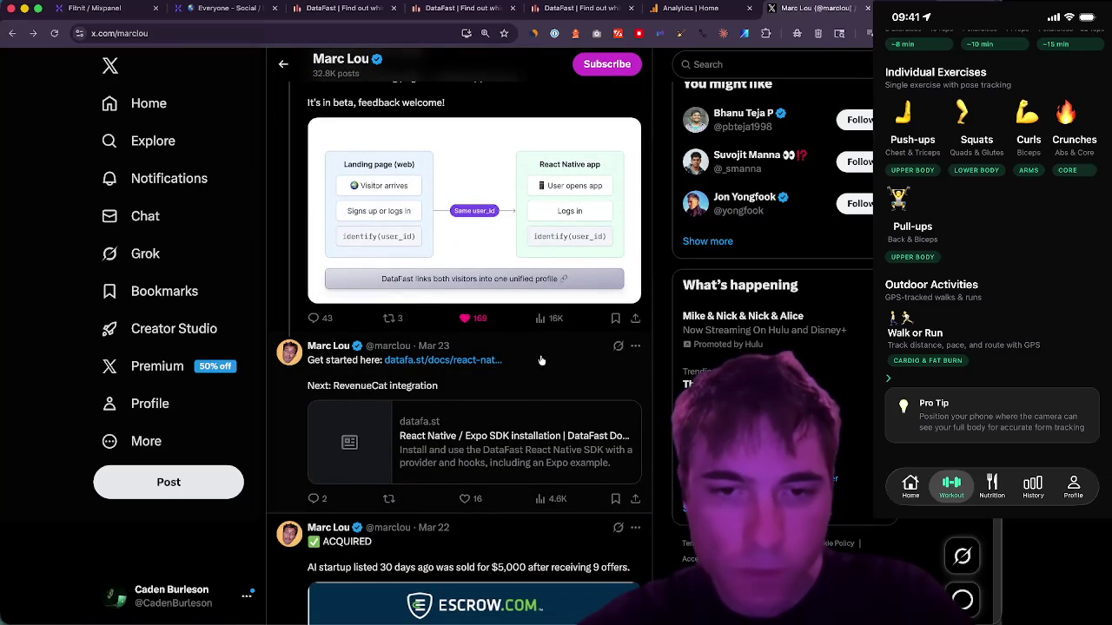
middle_click(460, 363)
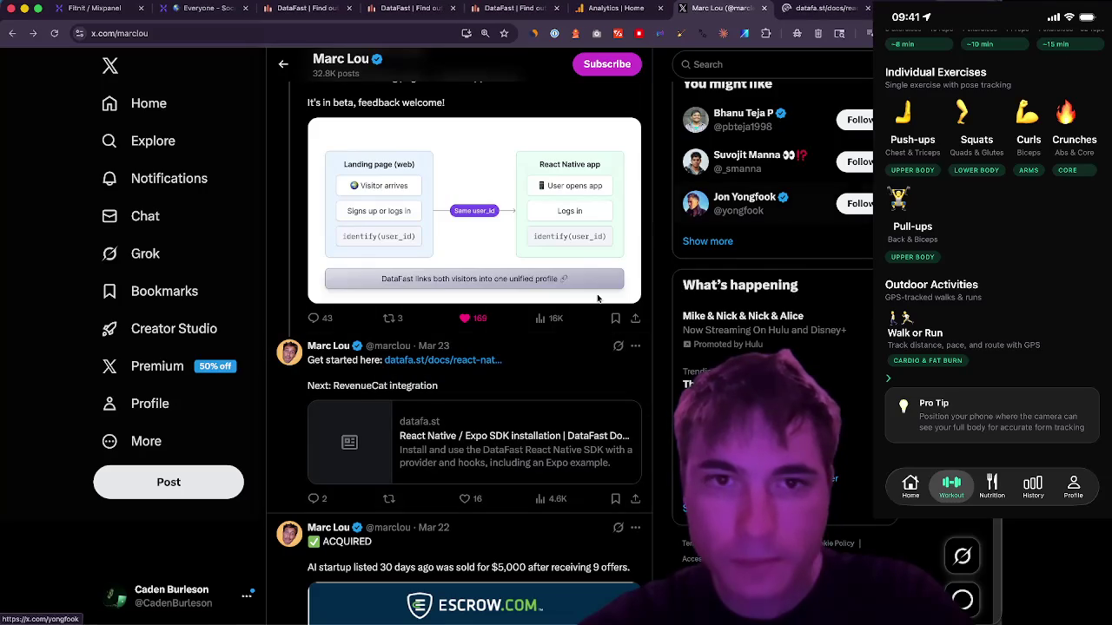
scroll(576, 324, up, 1)
scroll(576, 324, up, 2)
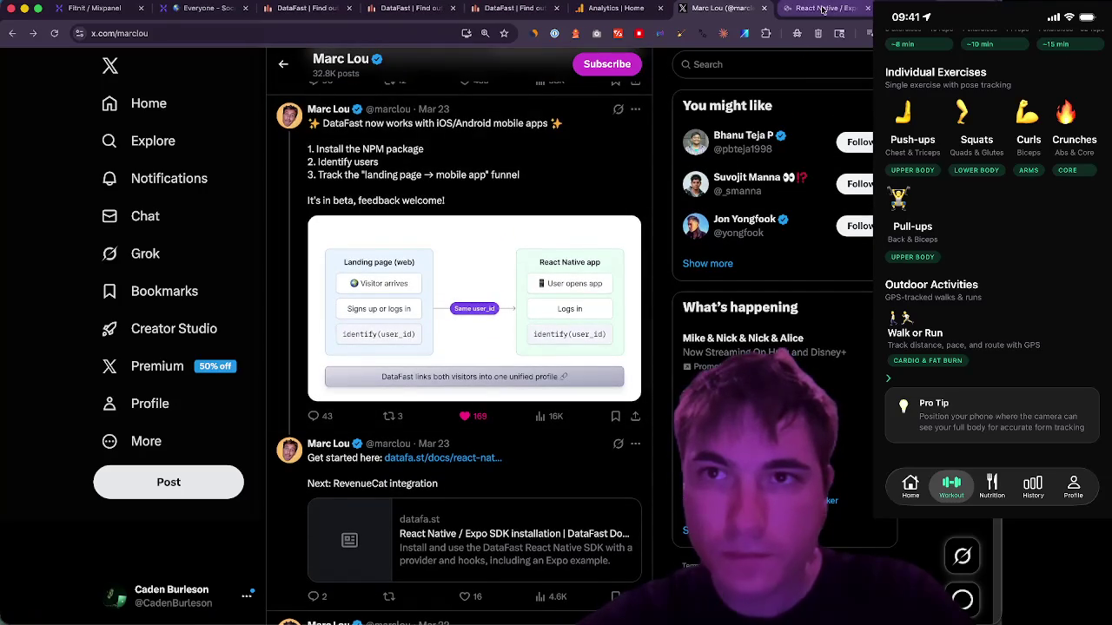
click(820, 9)
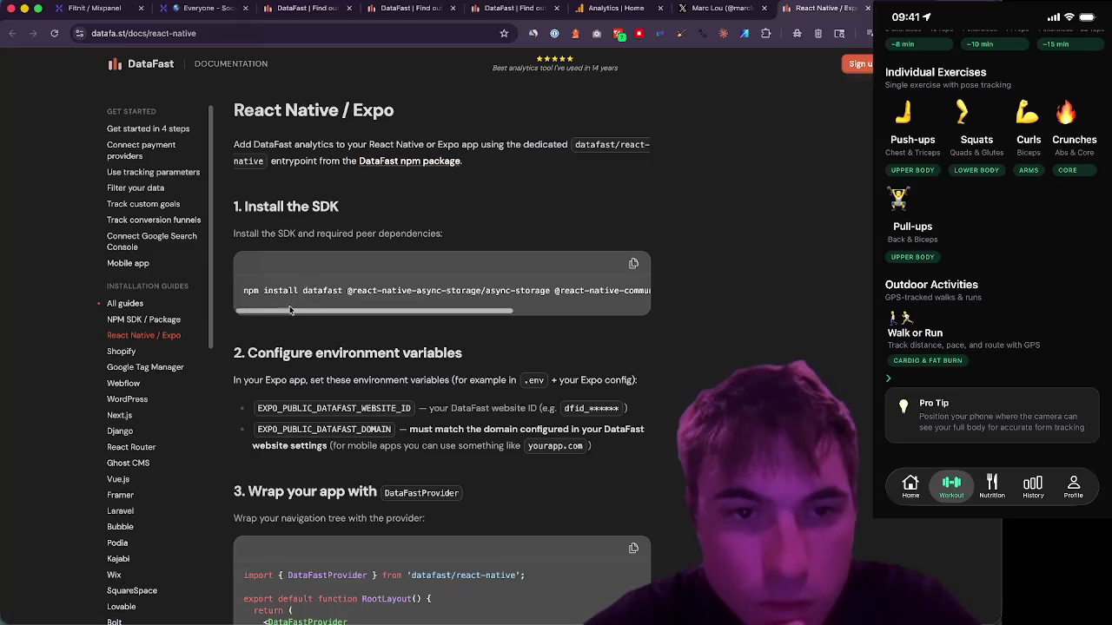
- Read DataFast's React Native / Expo setup: npm install, environment variables and DataFastProvider
drag(291, 314, 452, 308)
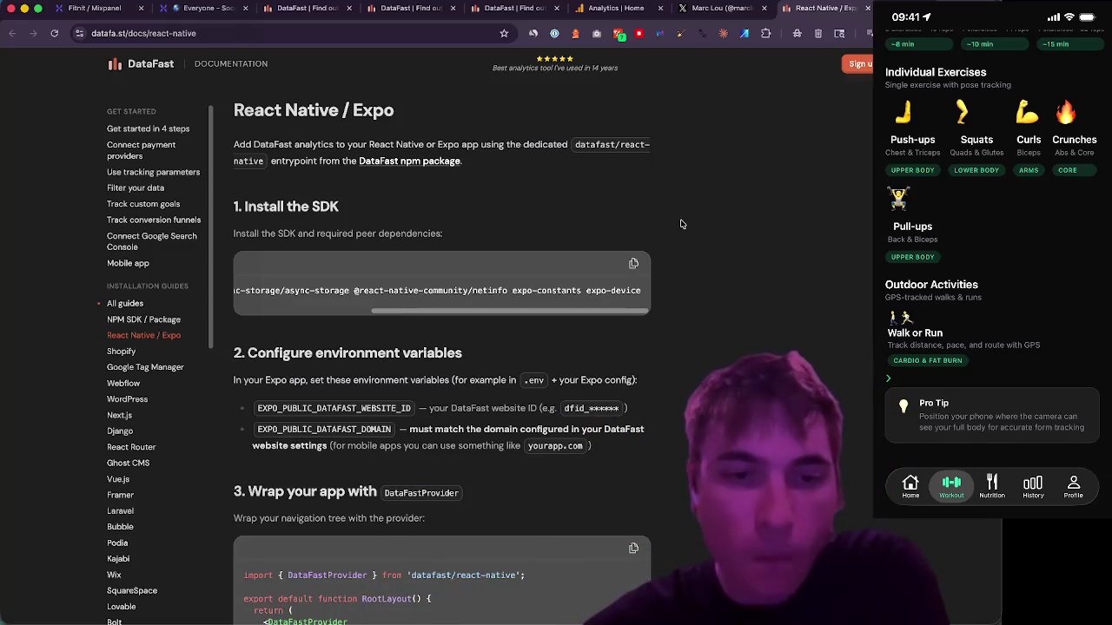
scroll(681, 223, down, 3)
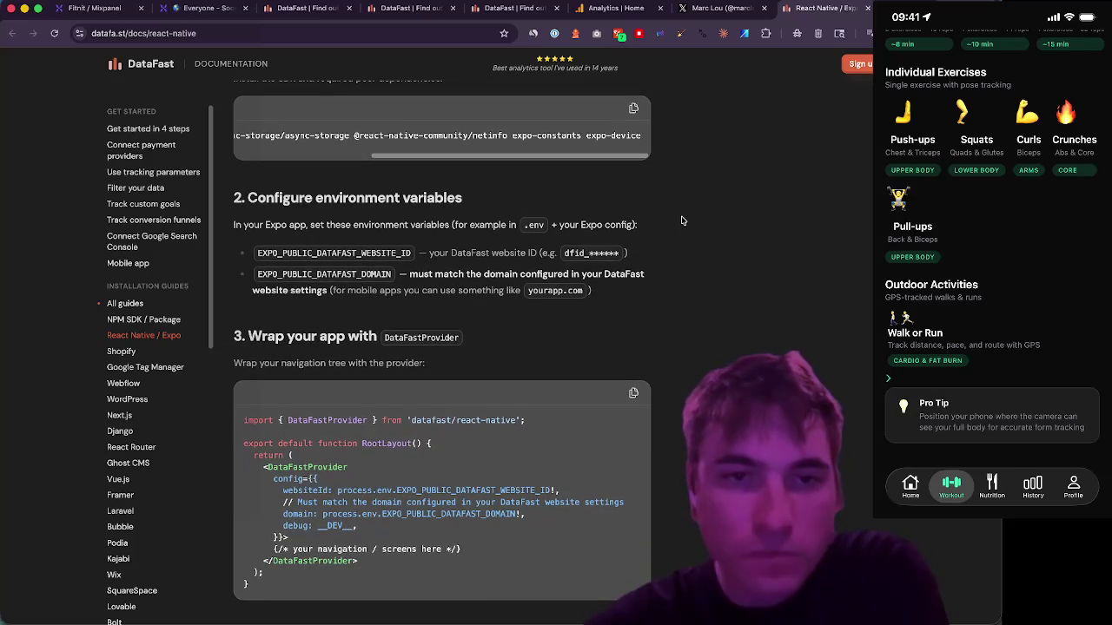
scroll(683, 228, down, 1)
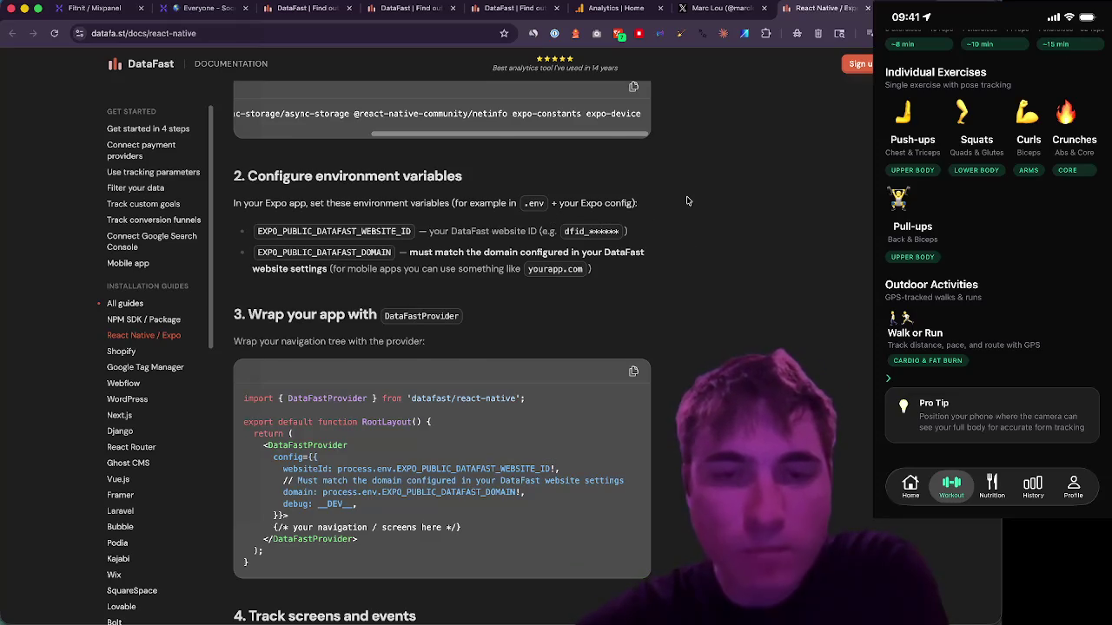
scroll(687, 201, down, 1)
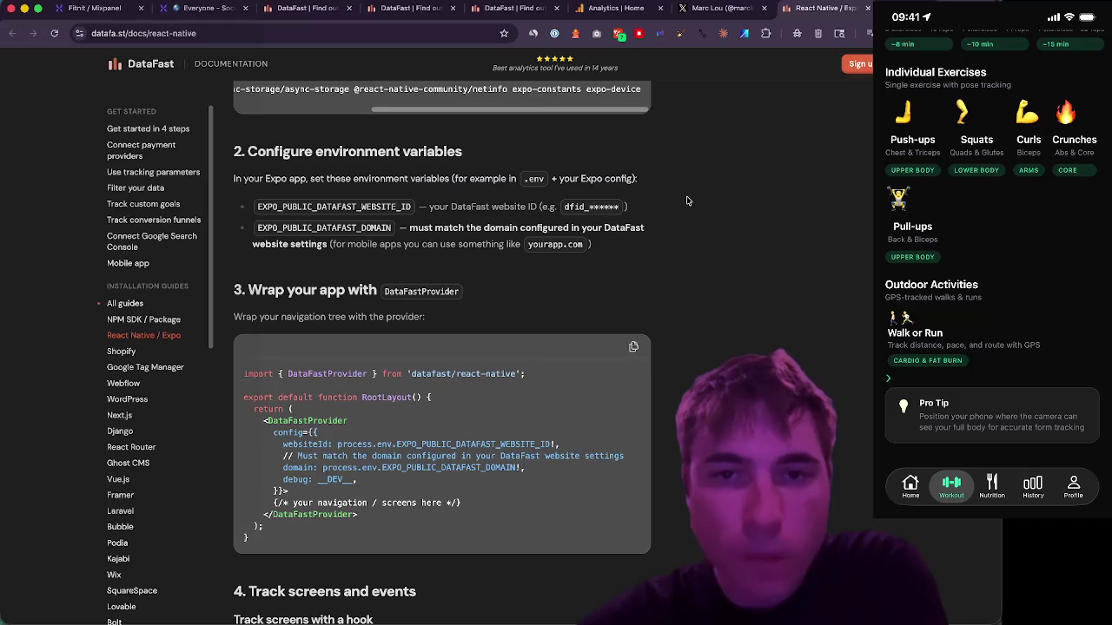
scroll(686, 201, down, 1)
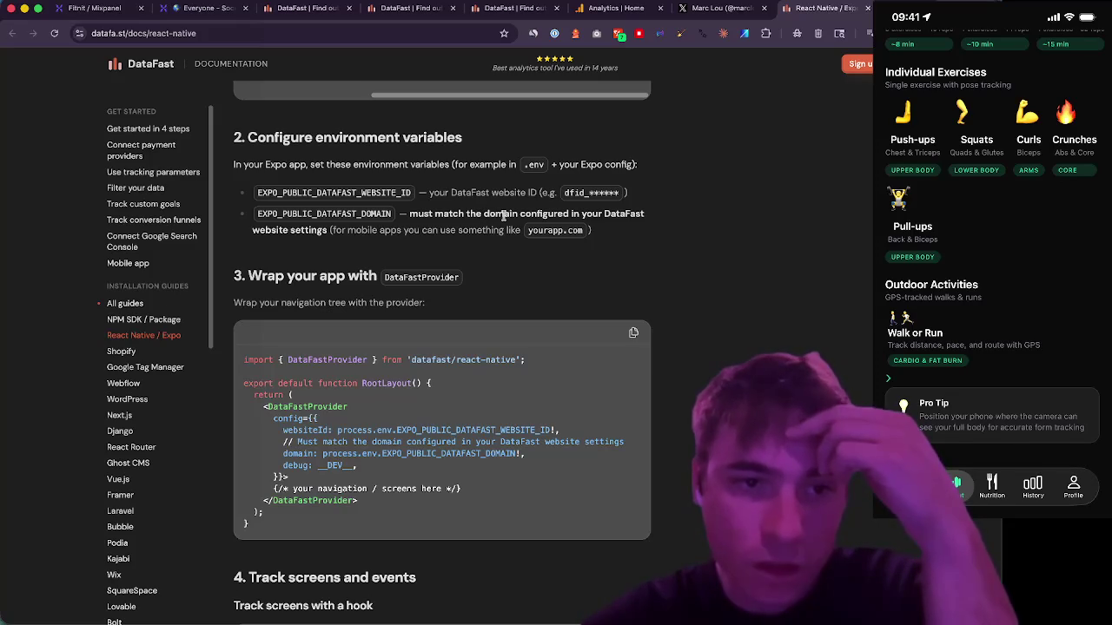
scroll(503, 215, down, 3)
scroll(502, 216, up, 3)
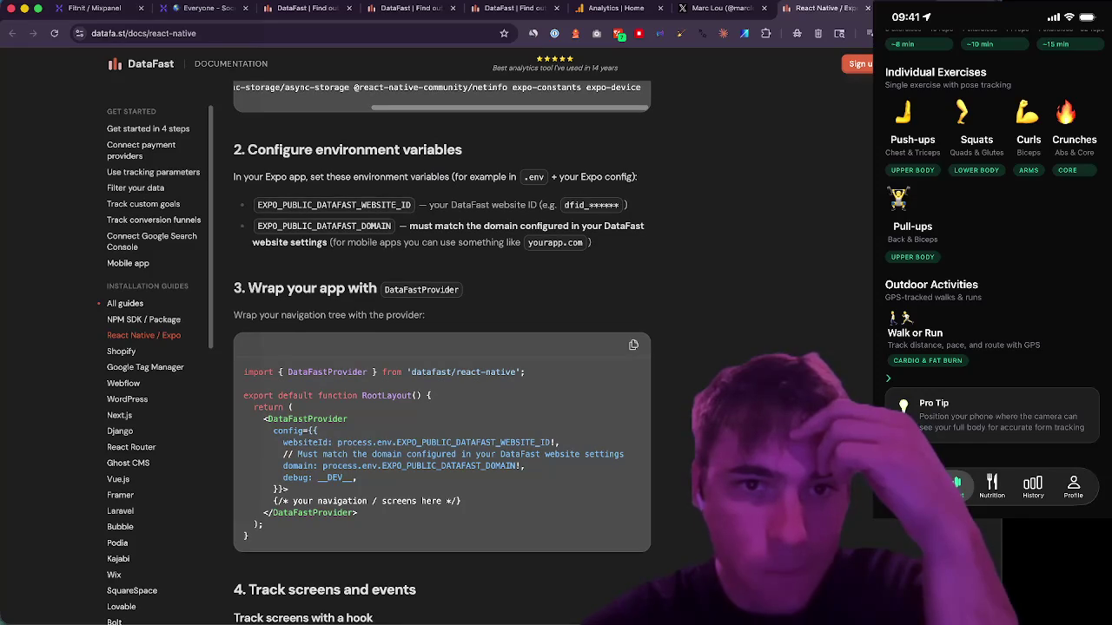
scroll(707, 222, down, 1)
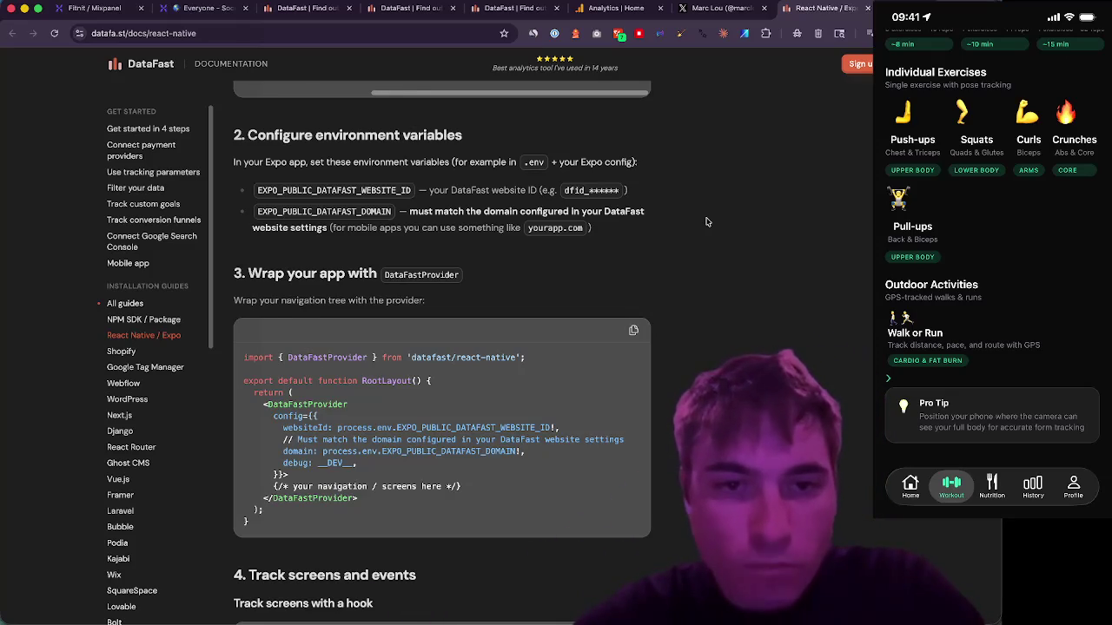
scroll(706, 223, down, 1)
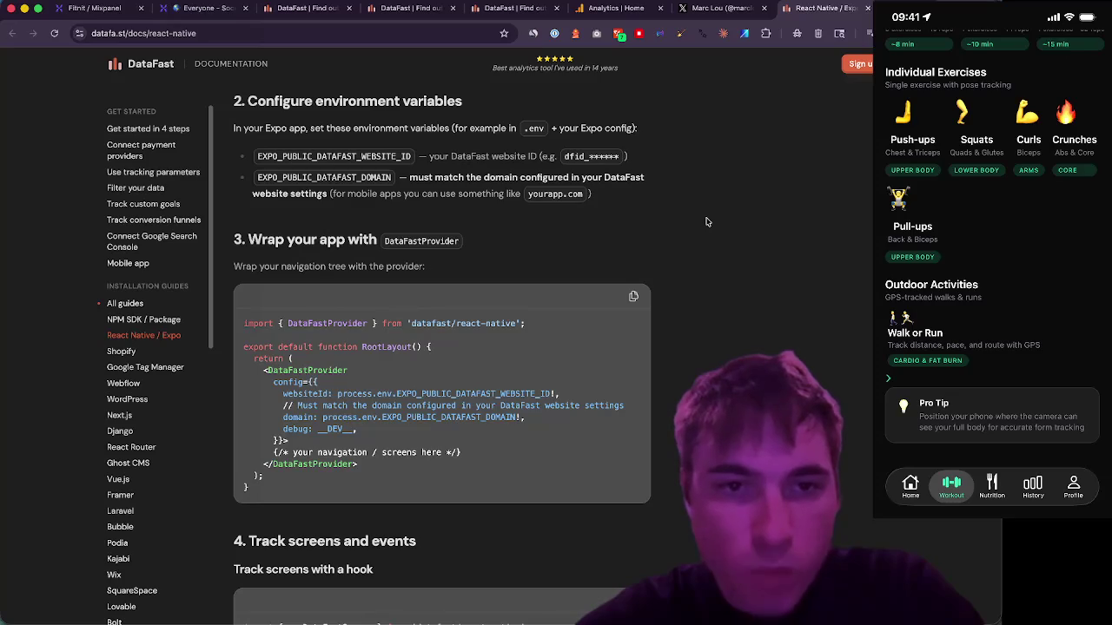
scroll(706, 222, up, 1)
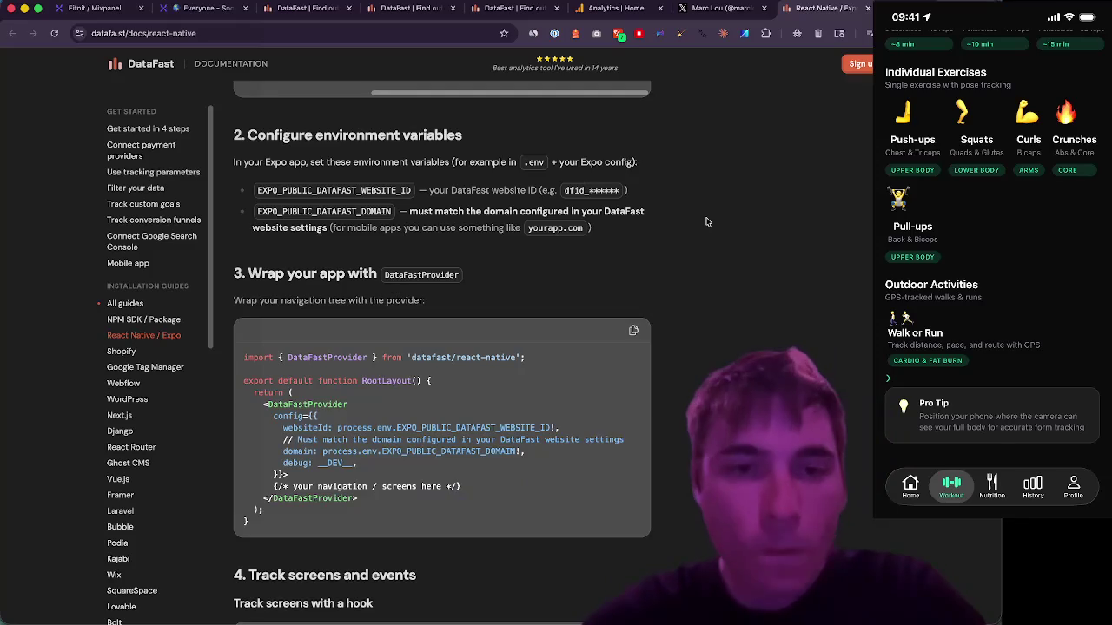
scroll(706, 222, down, 5)
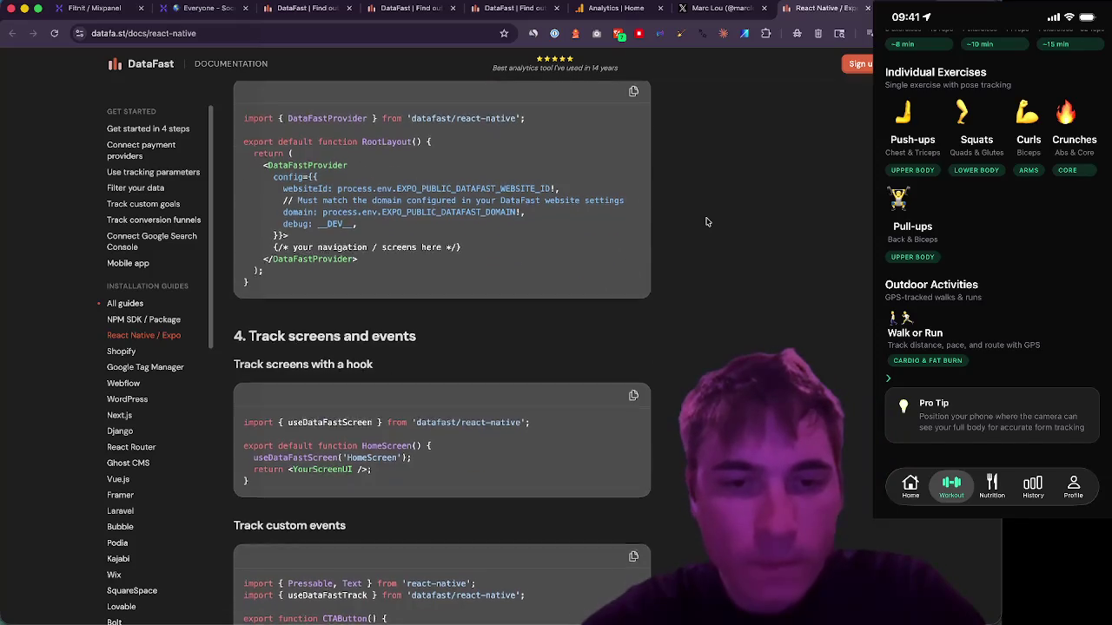
scroll(706, 222, down, 1)
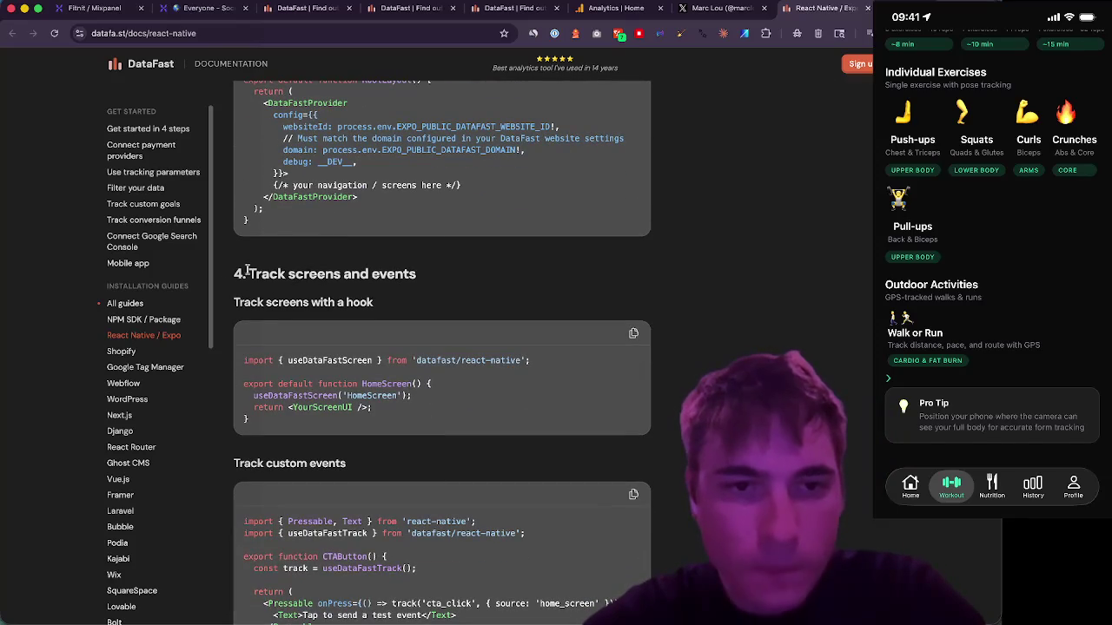
- Highlight the 'Track screens and events' heading and read the event-tracking hooks below it
drag(248, 274, 420, 281)
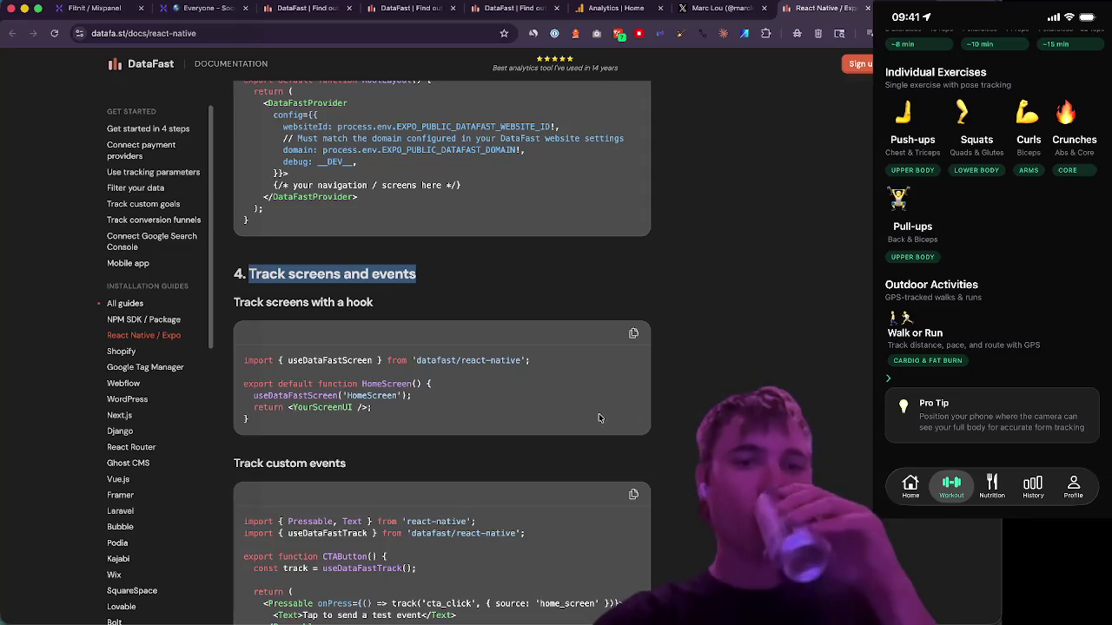
scroll(598, 418, down, 2)
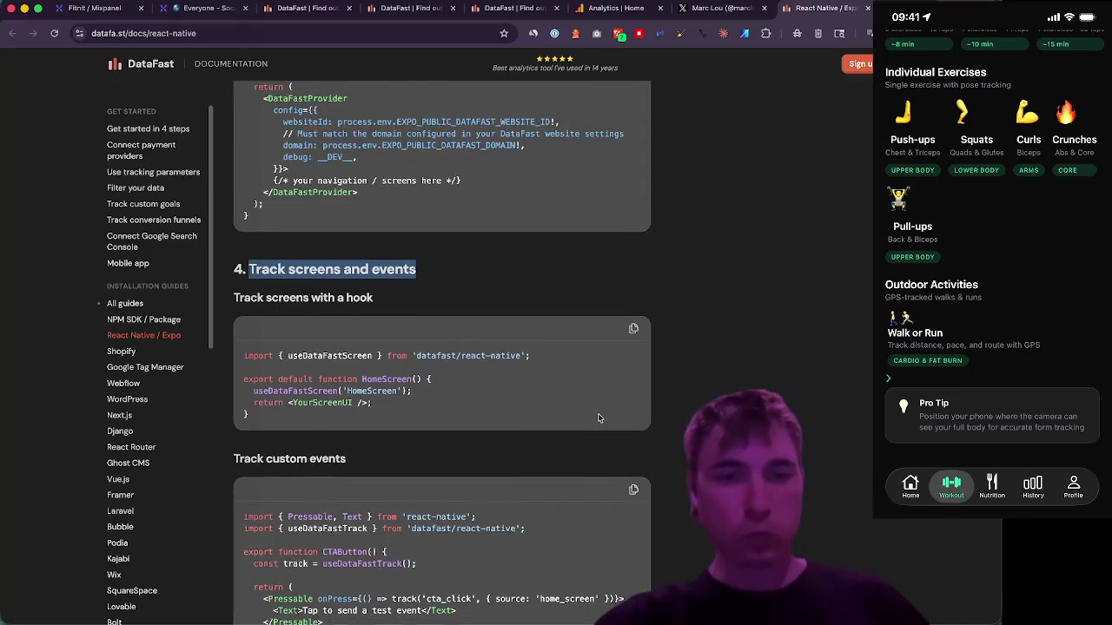
scroll(597, 417, down, 1)
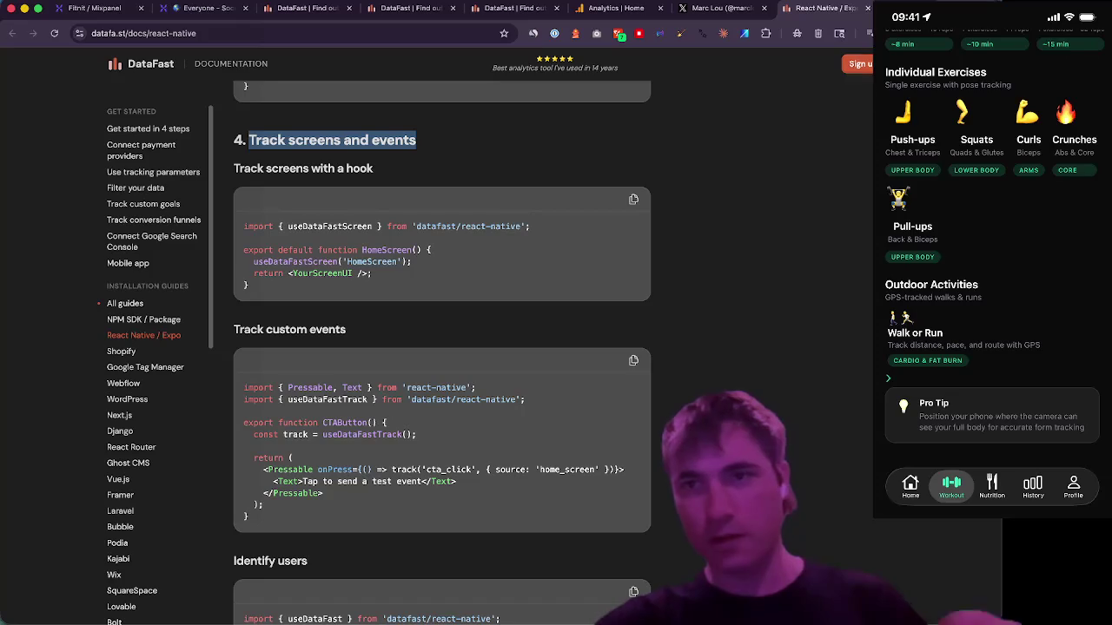
key(super+t)
- Go to App Store Connect, sign in with the saved Apple account, and open Fitnit's app page
text(appst)
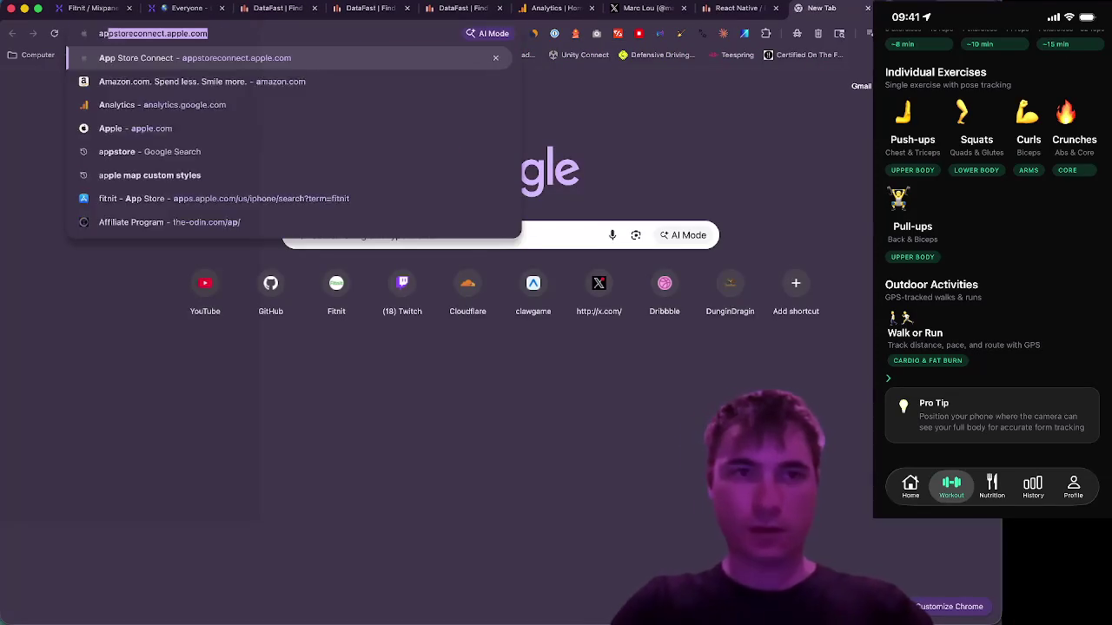
key(Return)
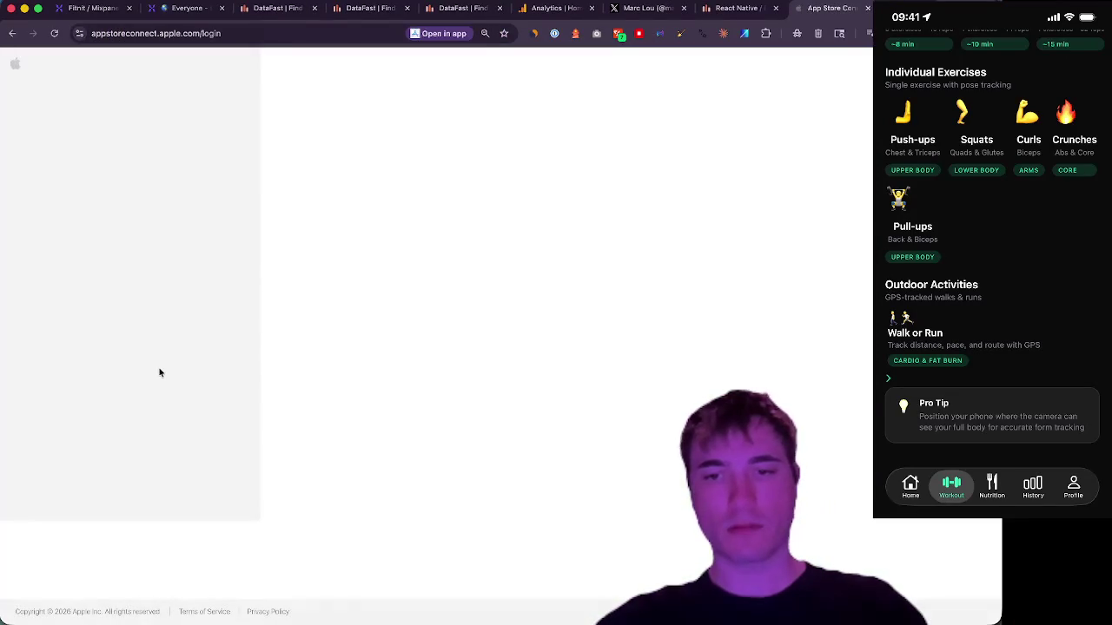
click(382, 373)
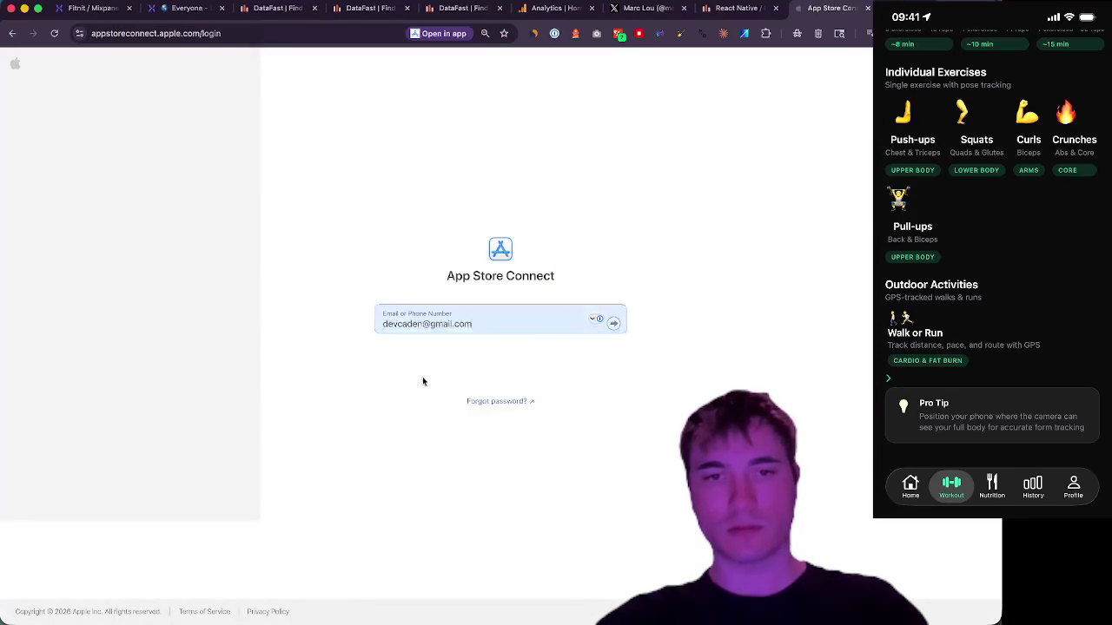
click(407, 356)
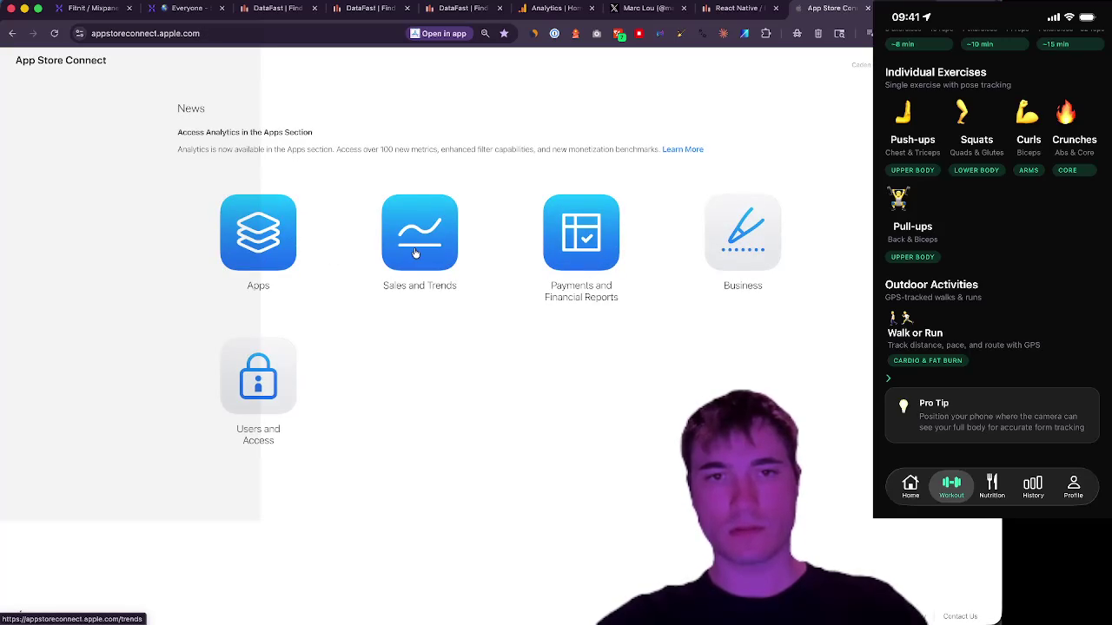
click(273, 251)
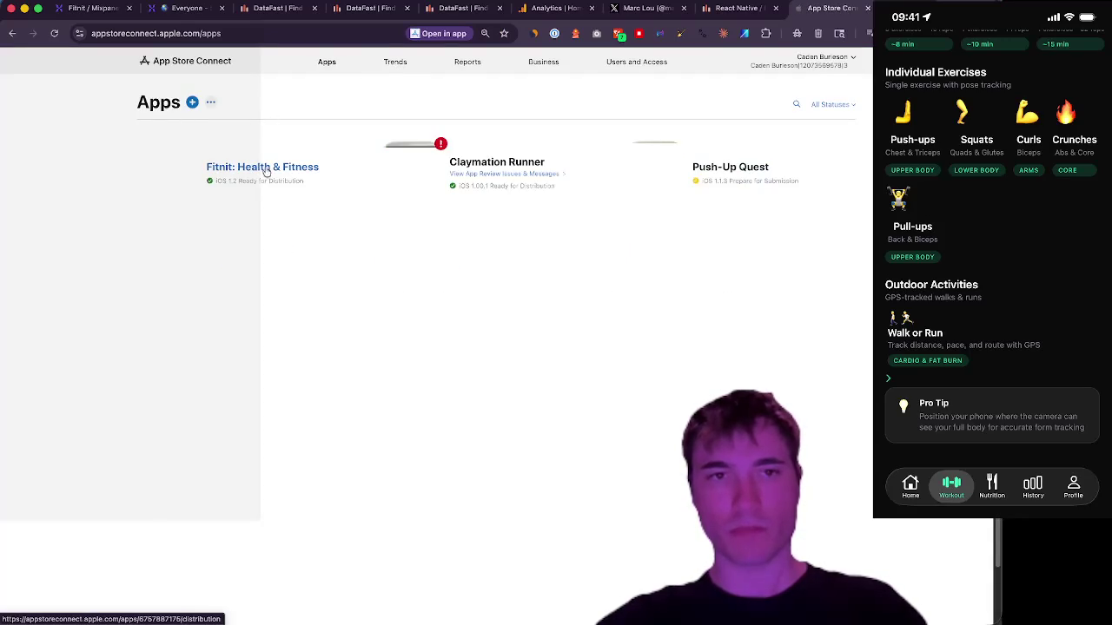
click(269, 169)
- Switch Fitnit to Analytics and view the full average retention details
click(471, 113)
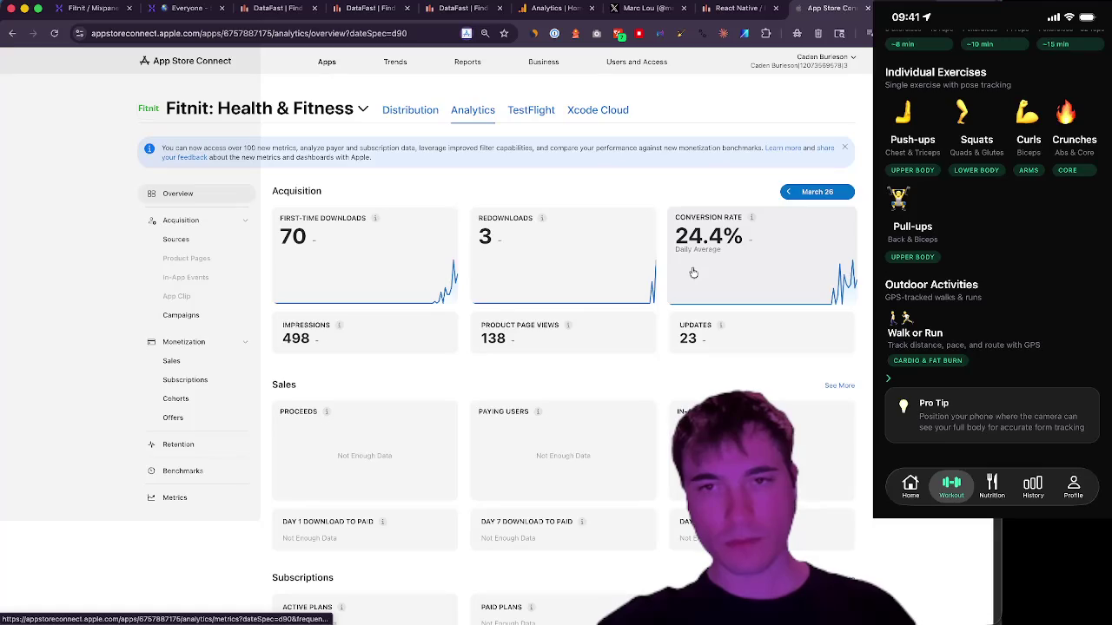
scroll(693, 273, down, 5)
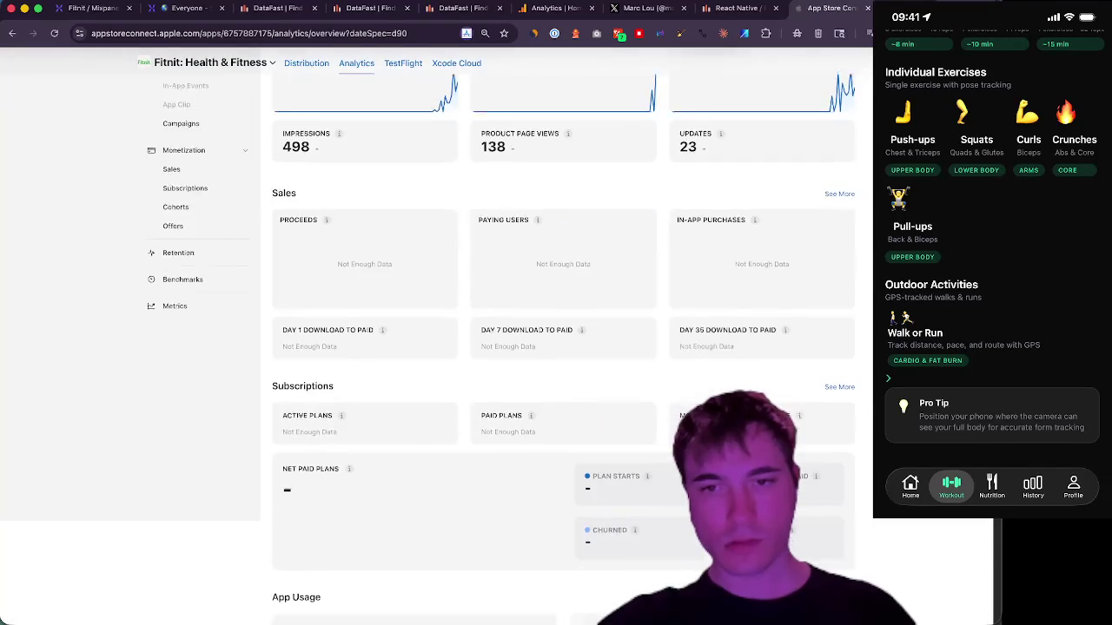
scroll(563, 347, down, 5)
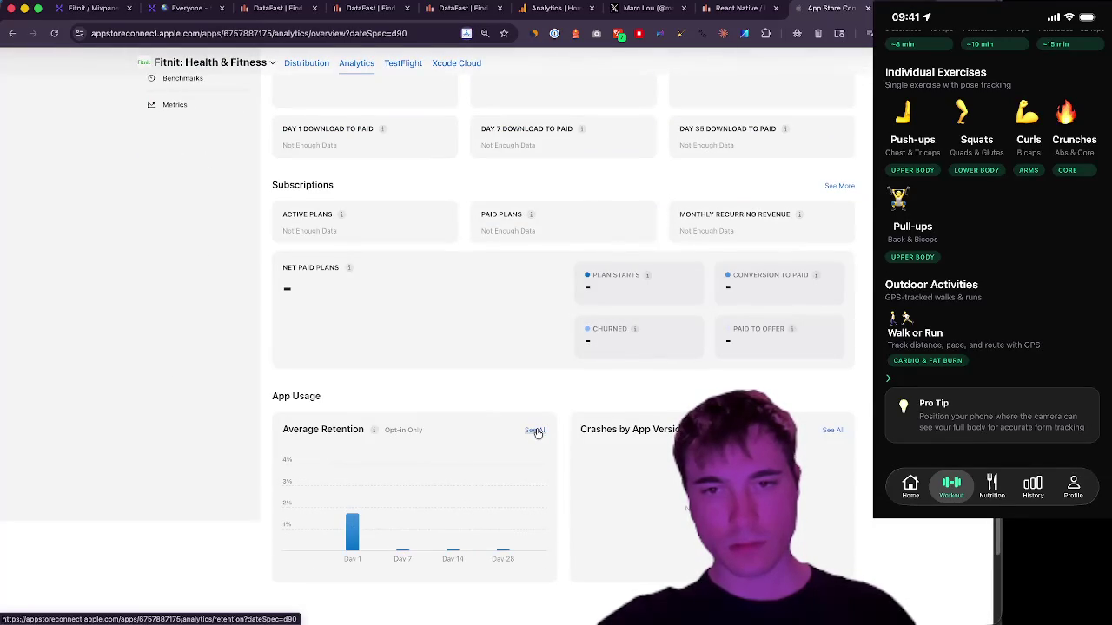
click(536, 431)
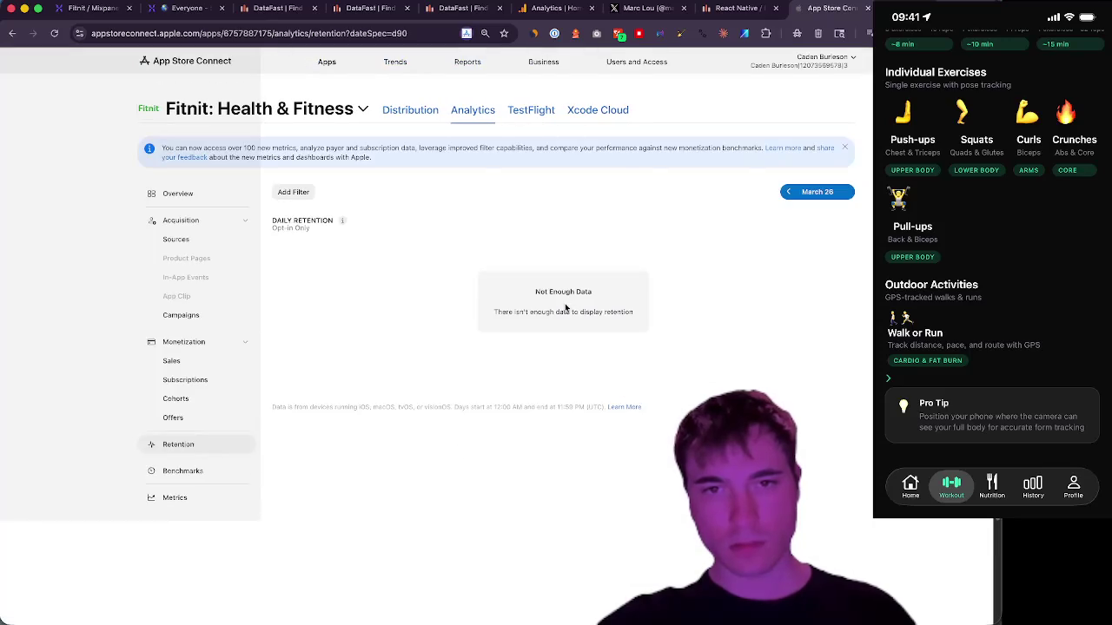
drag(497, 319, 632, 319)
click(381, 332)
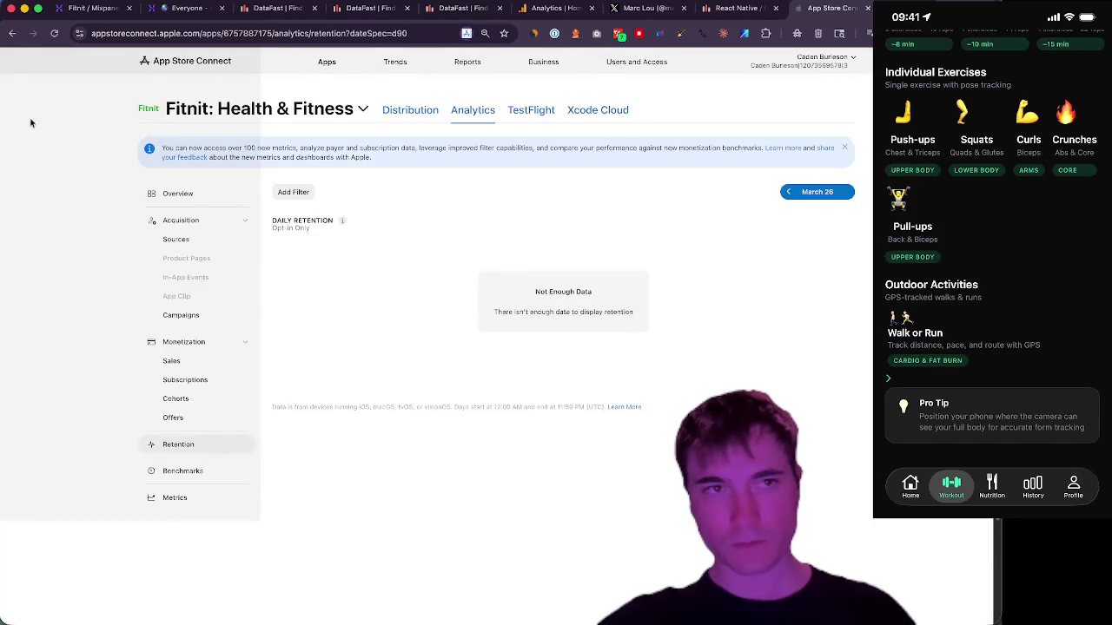
- Return to the analytics overview and open Acquisition Sources for product page views by source
click(13, 38)
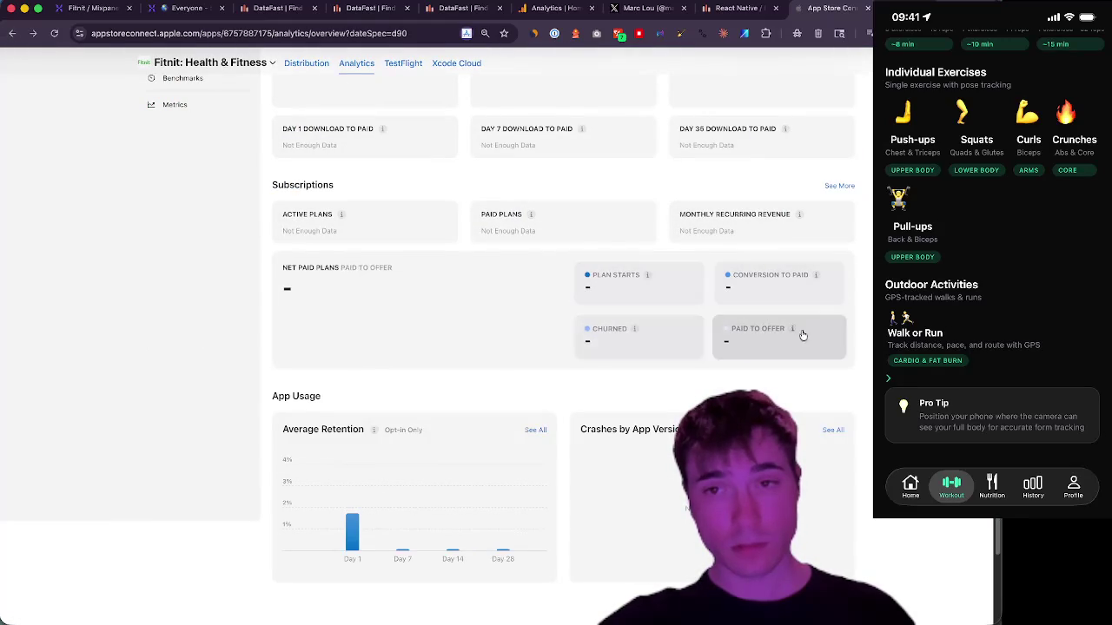
scroll(226, 398, up, 2)
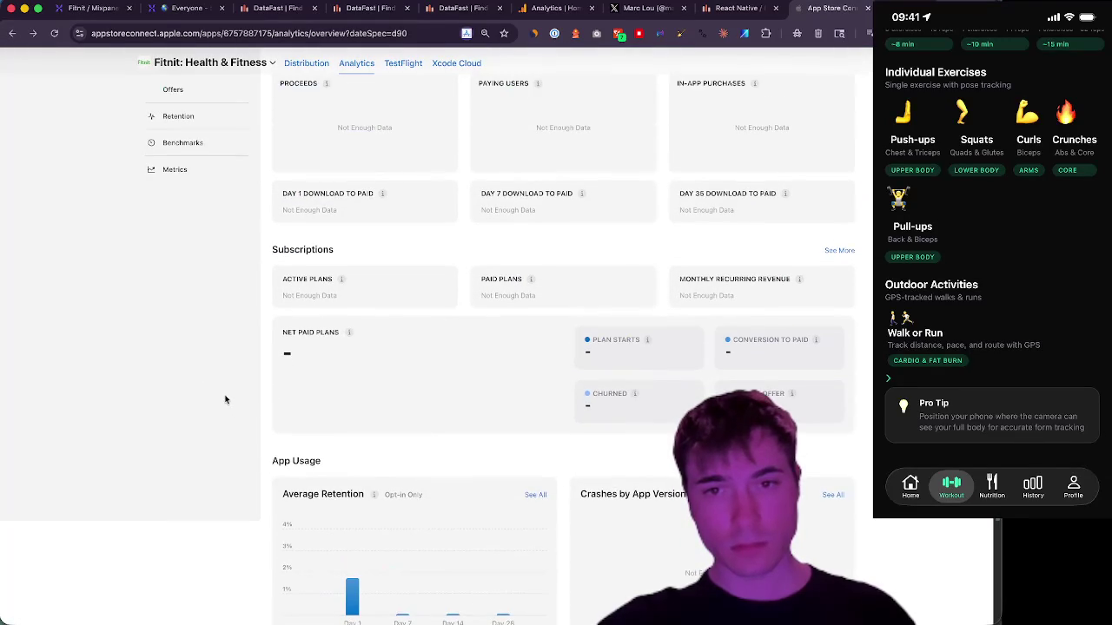
scroll(224, 398, up, 5)
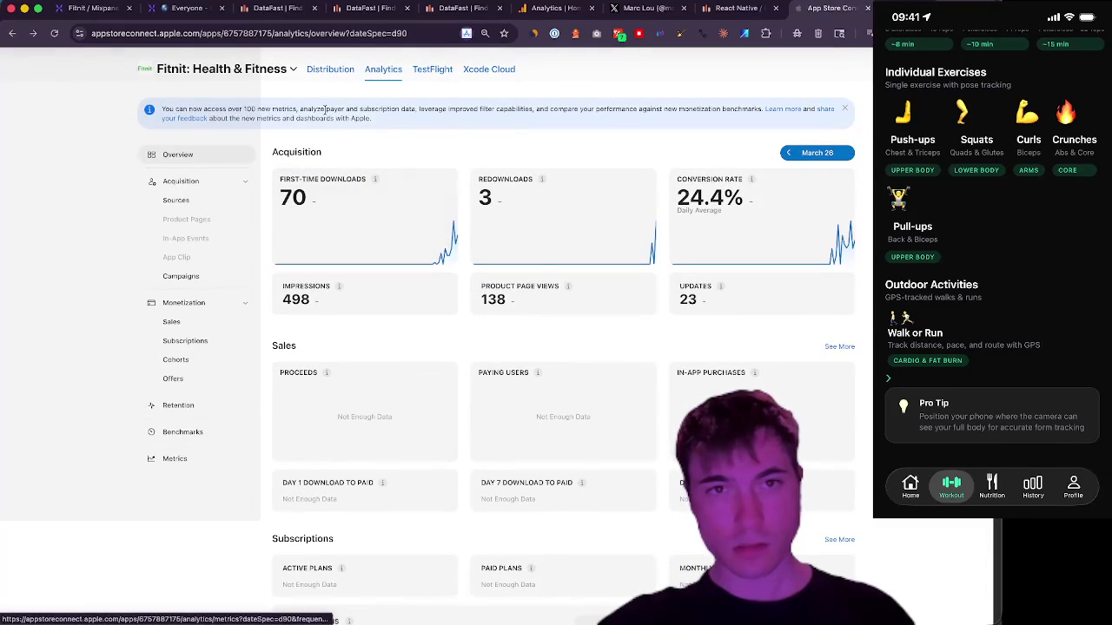
mouse_move(328, 109)
mouse_down()
mouse_move(580, 112)
mouse_move(580, 122)
mouse_up()
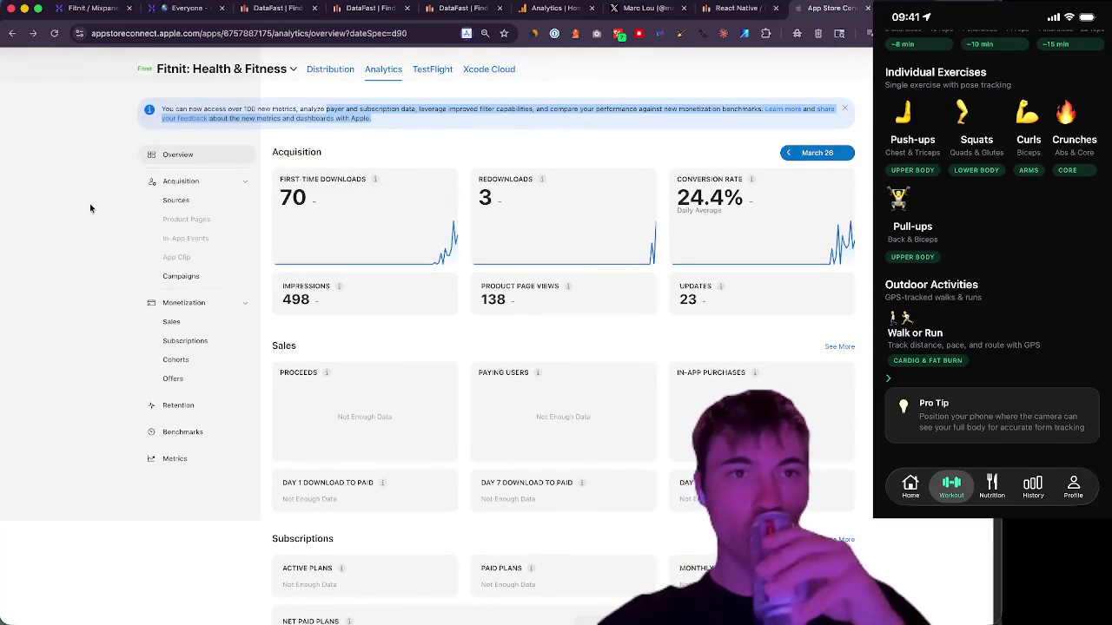
click(197, 224)
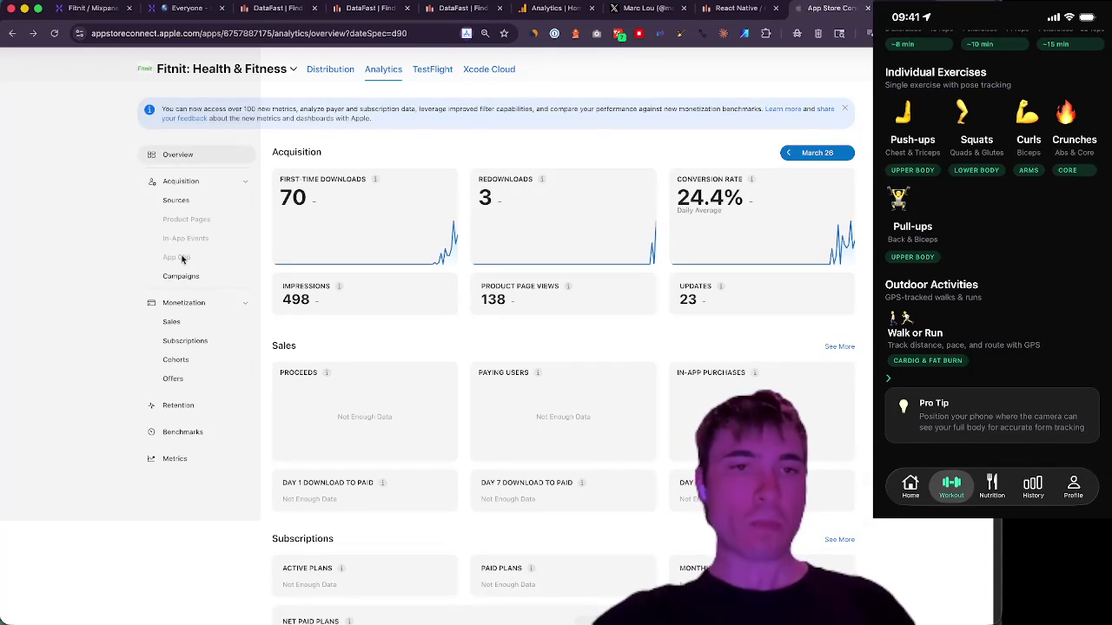
click(178, 203)
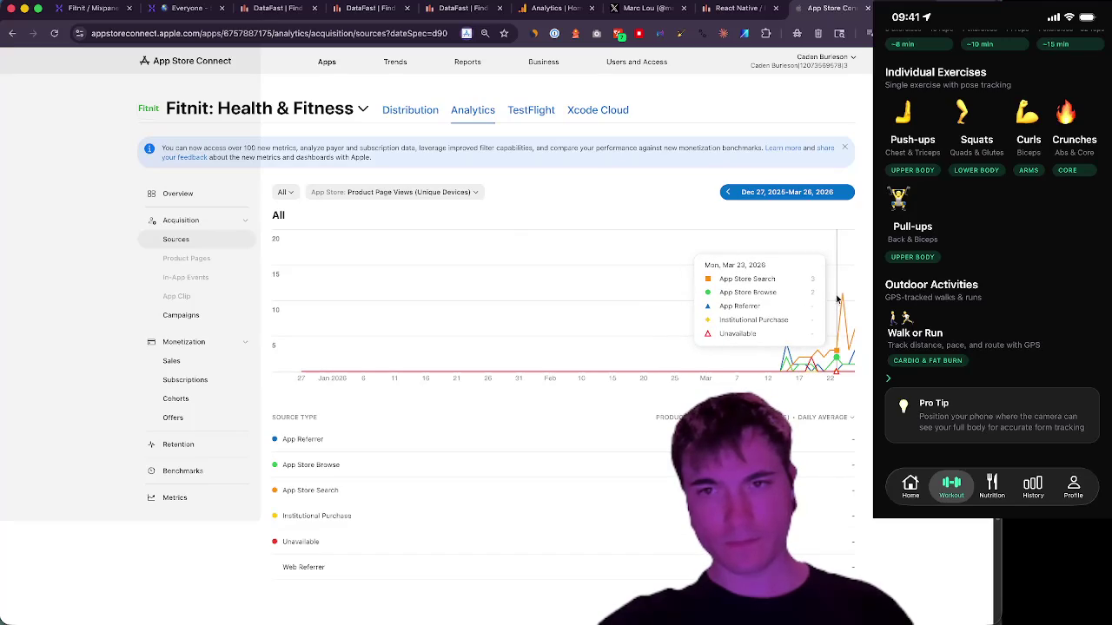
- Look through Campaigns and the Sales summary's proceeds and revenue cohorts, then open Retention
click(194, 321)
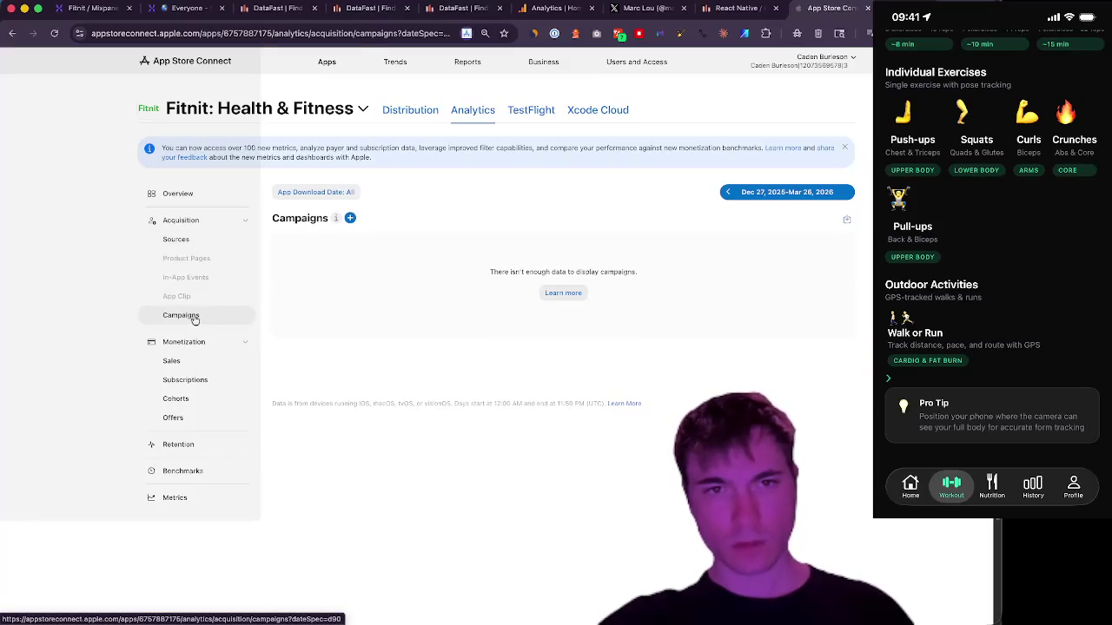
mouse_move(337, 222)
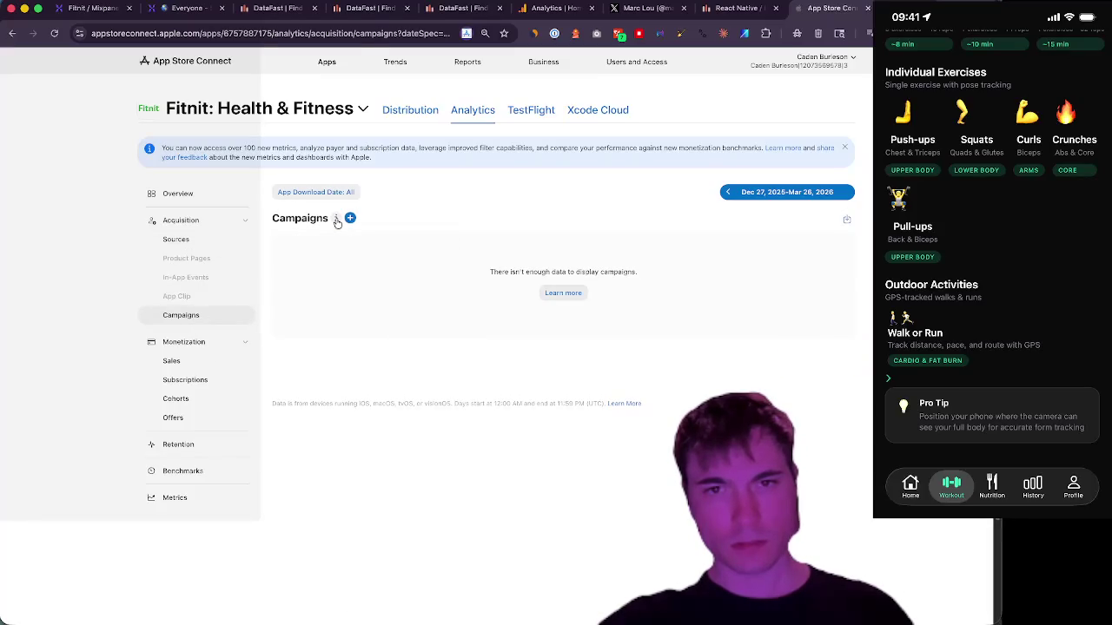
click(171, 361)
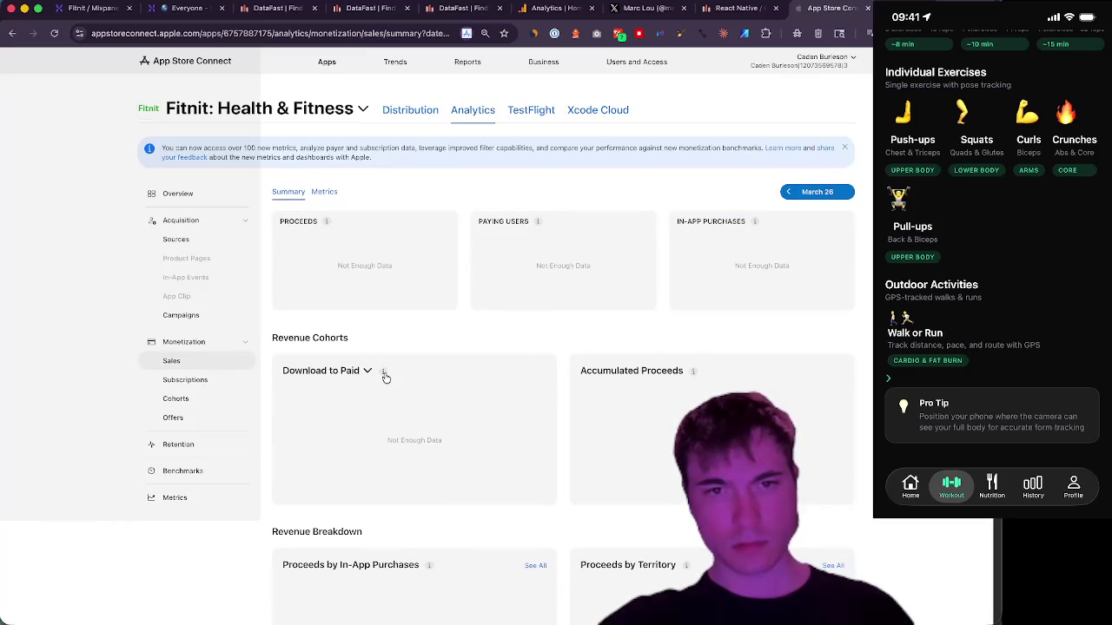
mouse_move(385, 375)
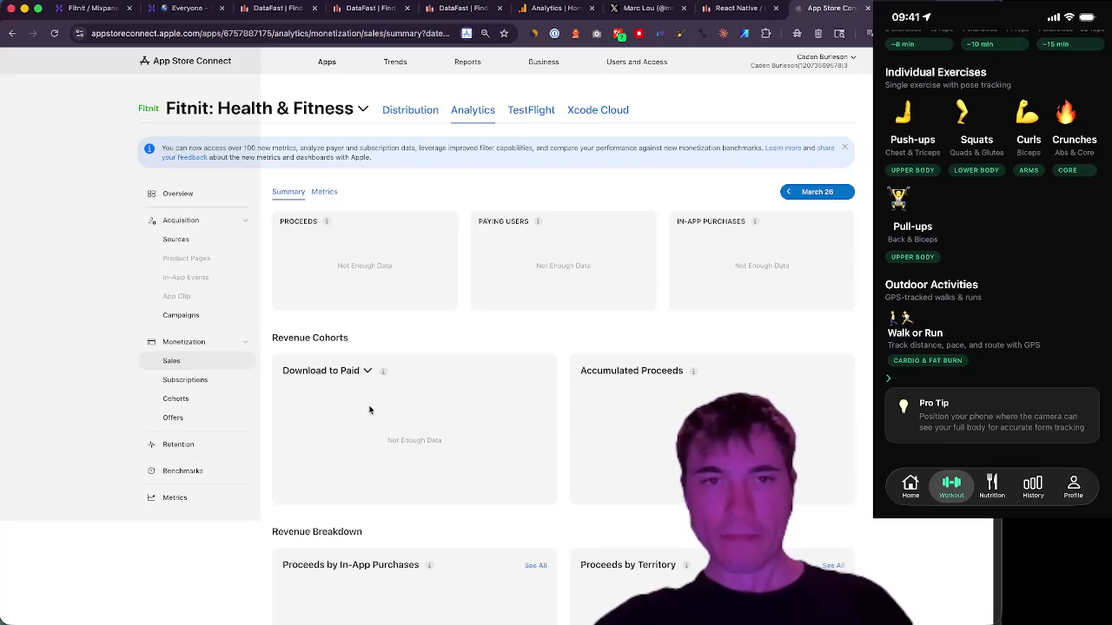
mouse_move(754, 224)
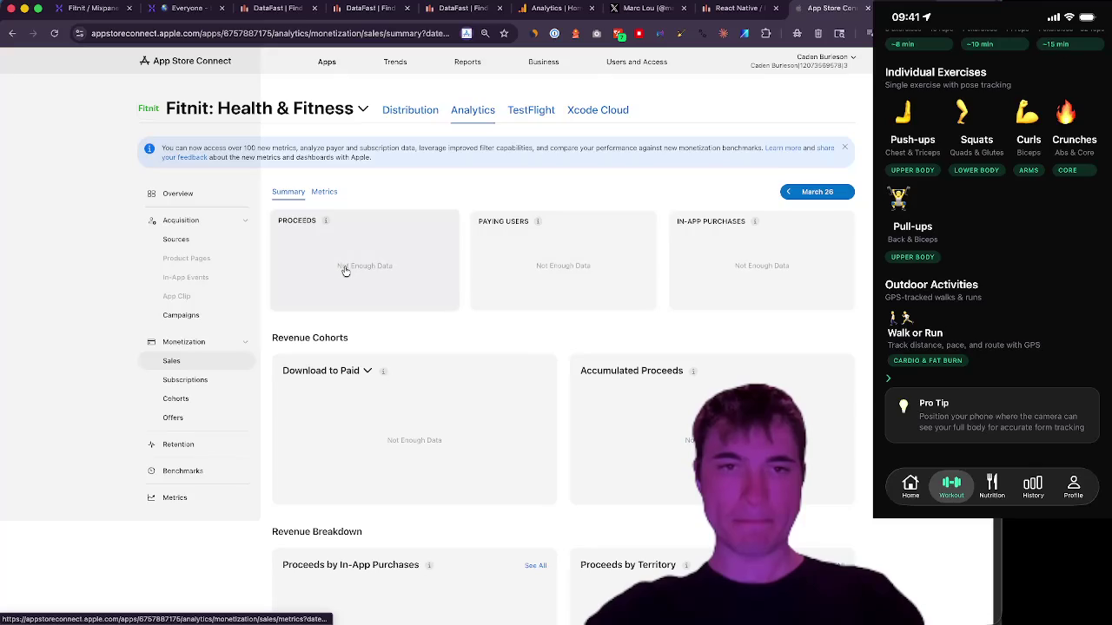
scroll(343, 271, down, 2)
scroll(343, 271, down, 3)
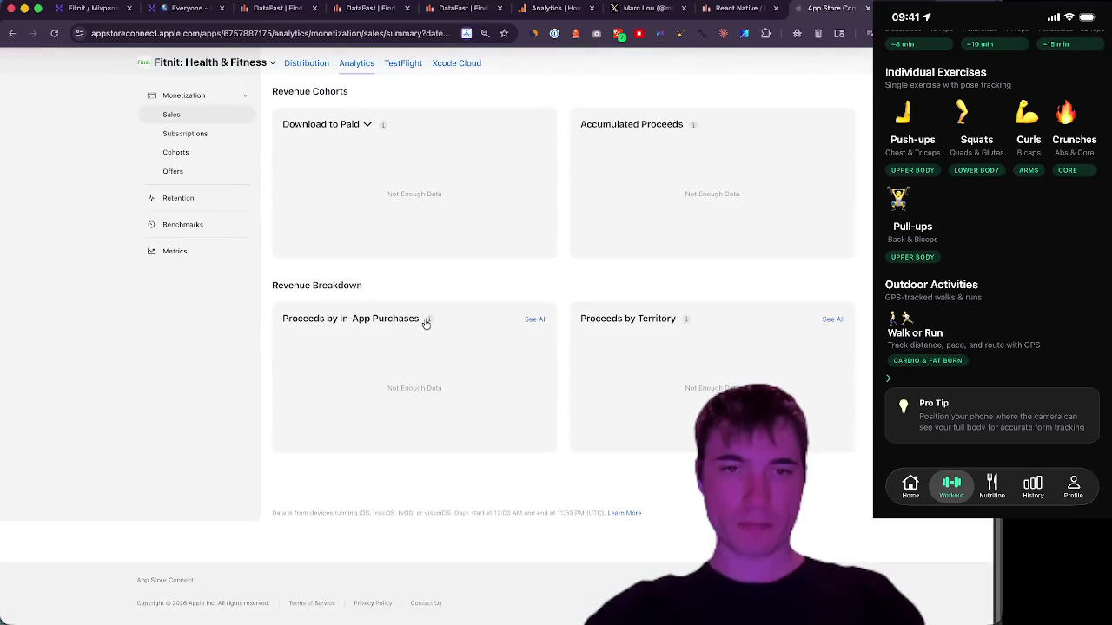
scroll(231, 392, up, 5)
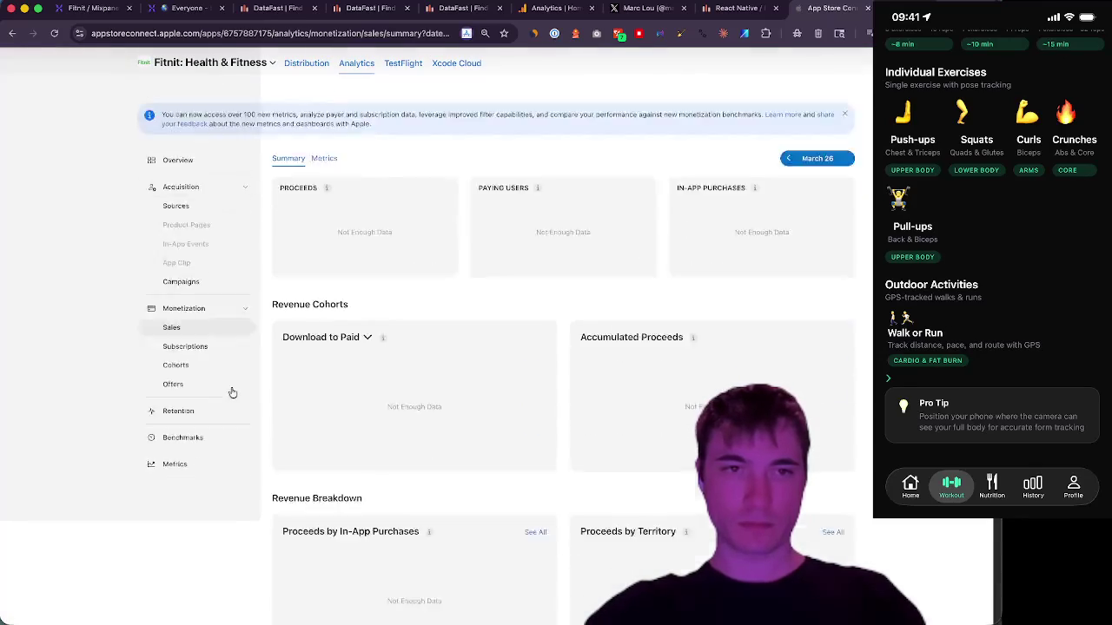
click(179, 437)
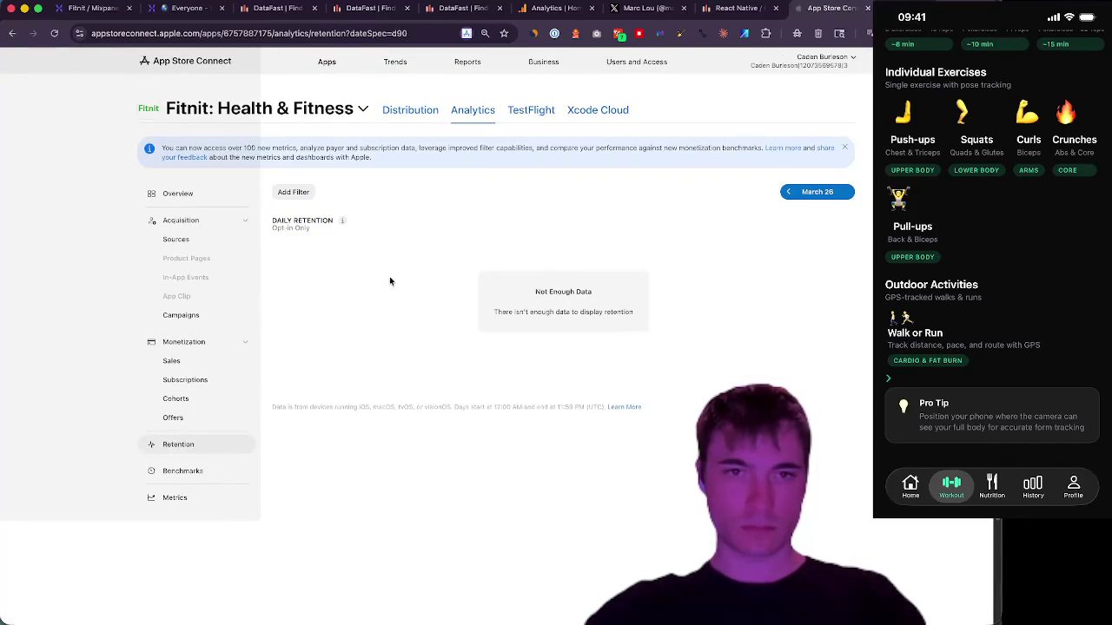
- Go via Benchmarks to the Metrics chart showing 138 product page views
mouse_move(342, 223)
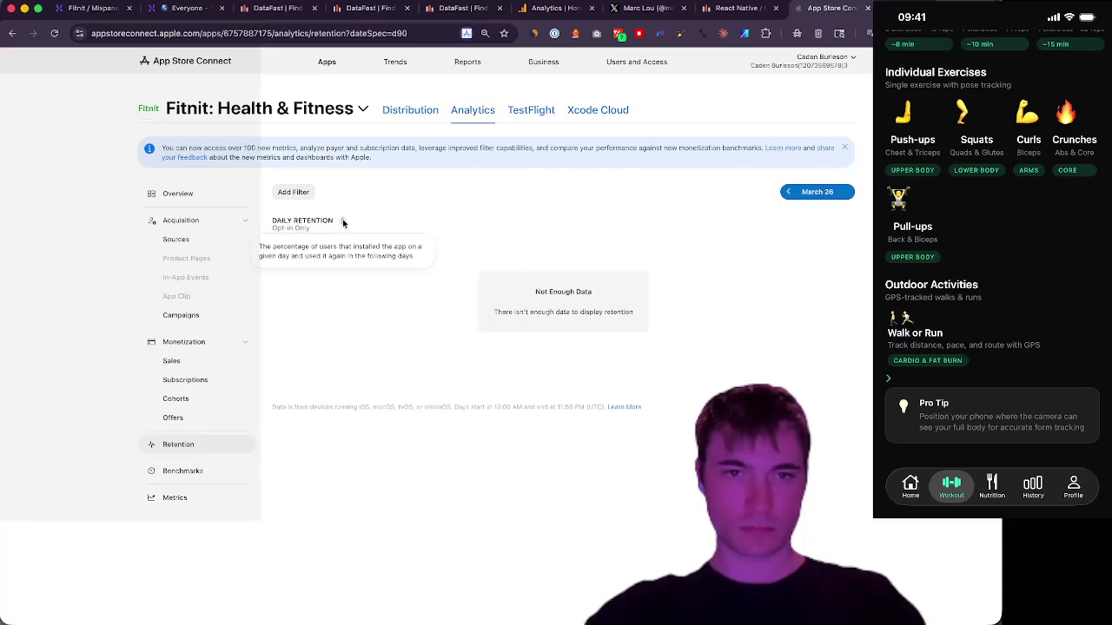
click(196, 470)
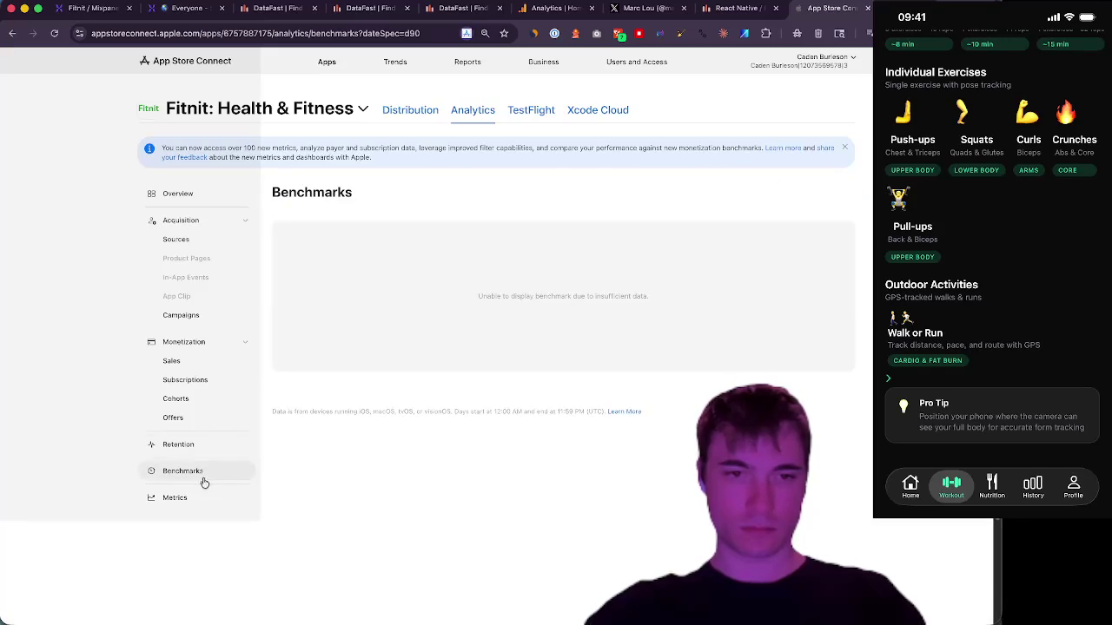
click(187, 498)
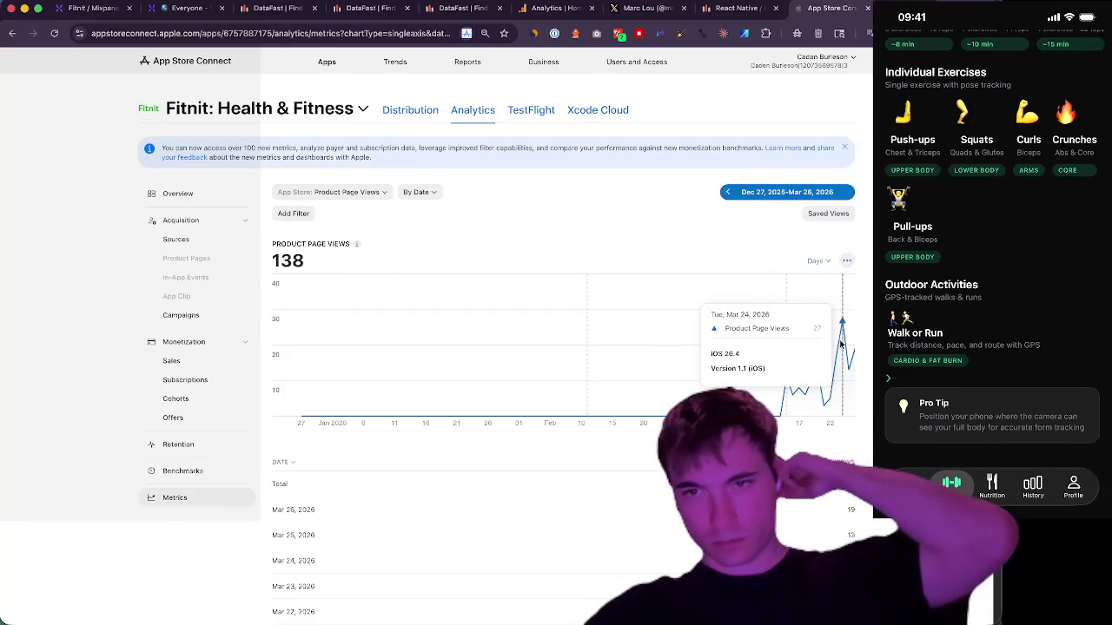
- Group the Product Page Views chart by week, leaving filters unchanged
click(818, 263)
click(734, 306)
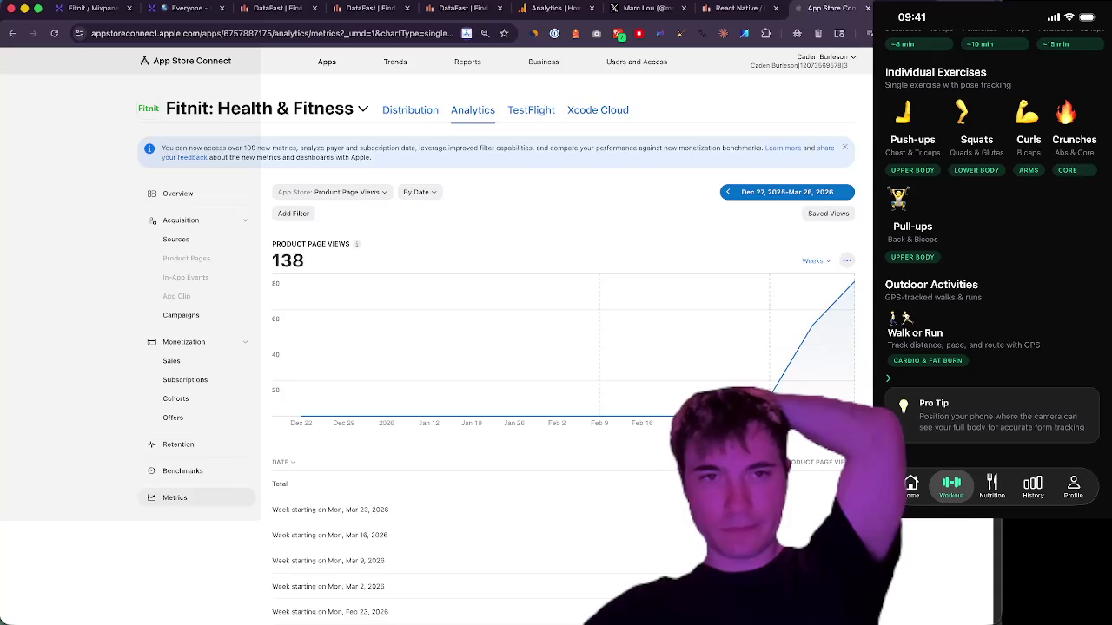
click(293, 214)
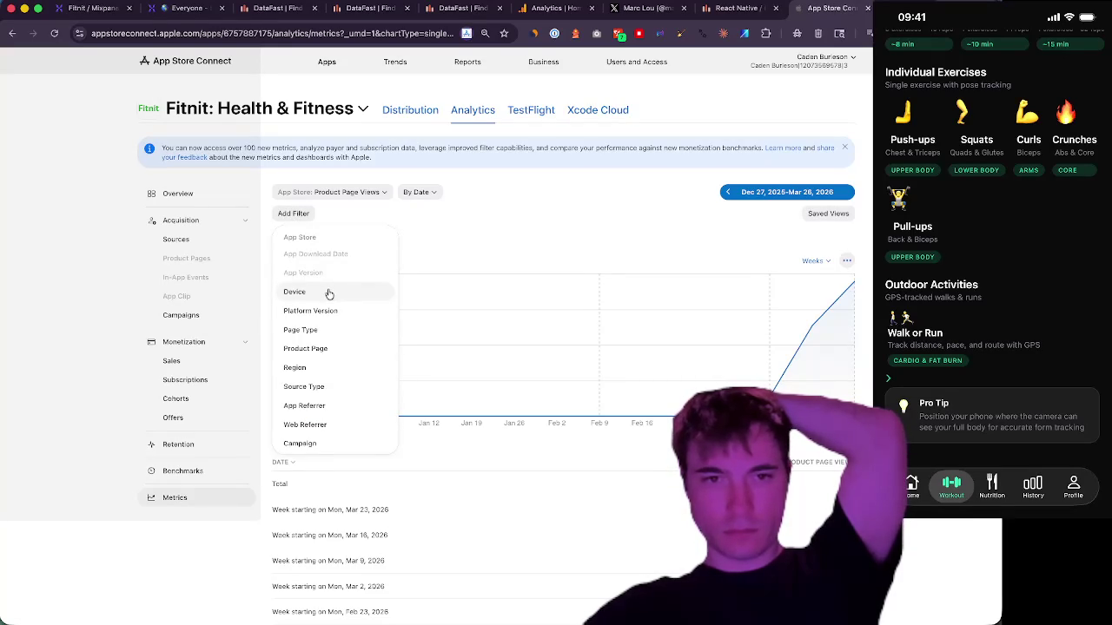
click(769, 318)
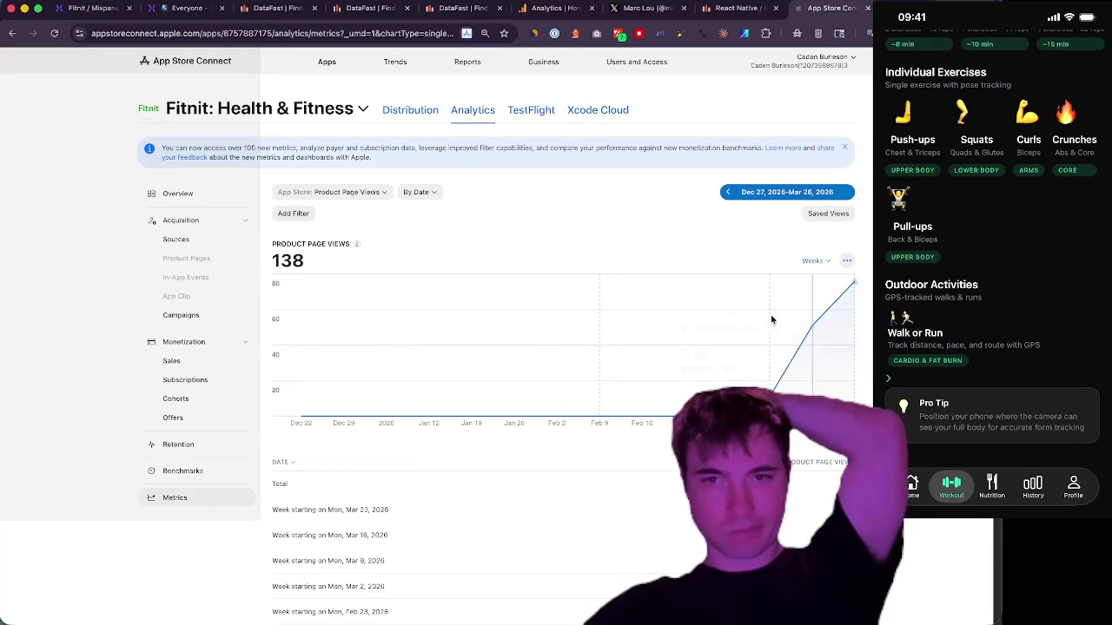
- Enable the chart's Compare option so a Compare To selector appears
scroll(551, 365, down, 3)
scroll(551, 365, up, 3)
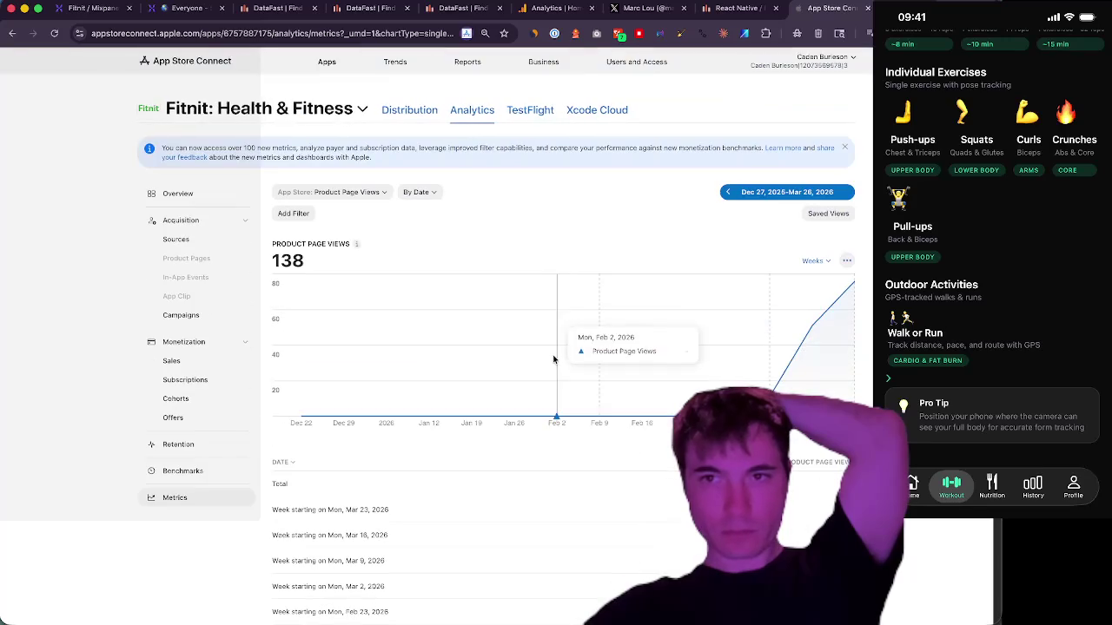
click(847, 259)
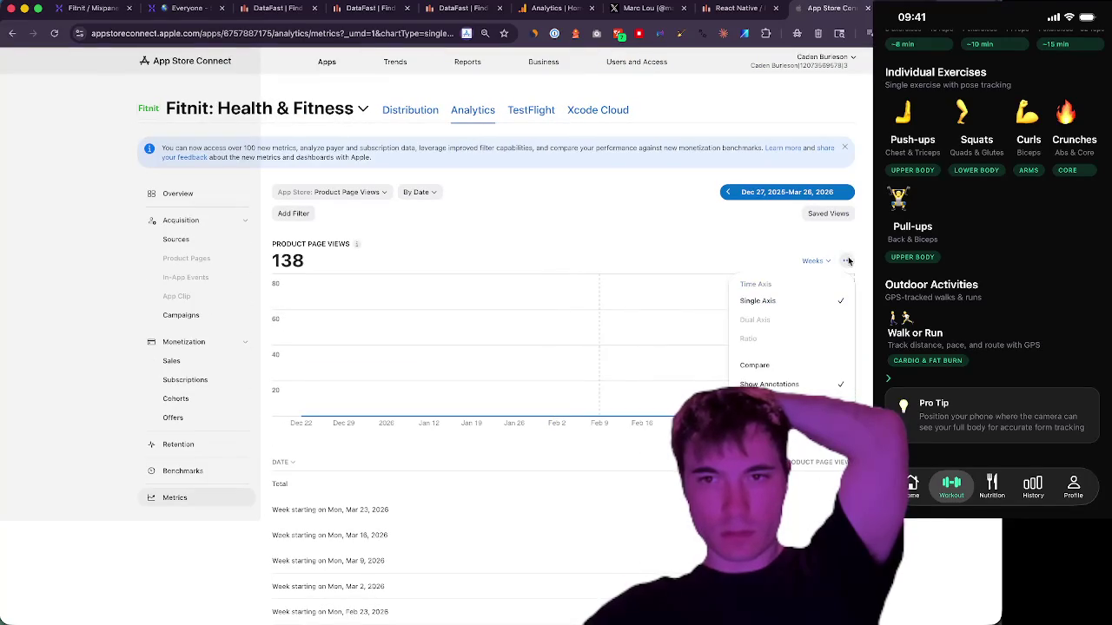
click(755, 365)
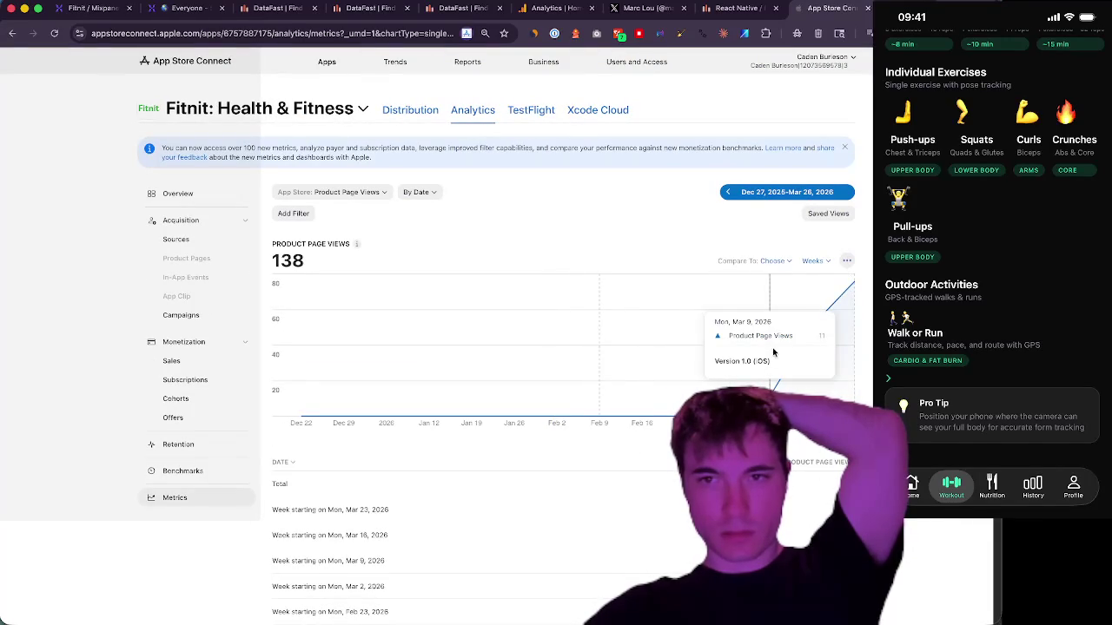
- Add First-Time Downloads from Downloads as the comparison series to Product Page Views
click(780, 261)
mouse_move(771, 334)
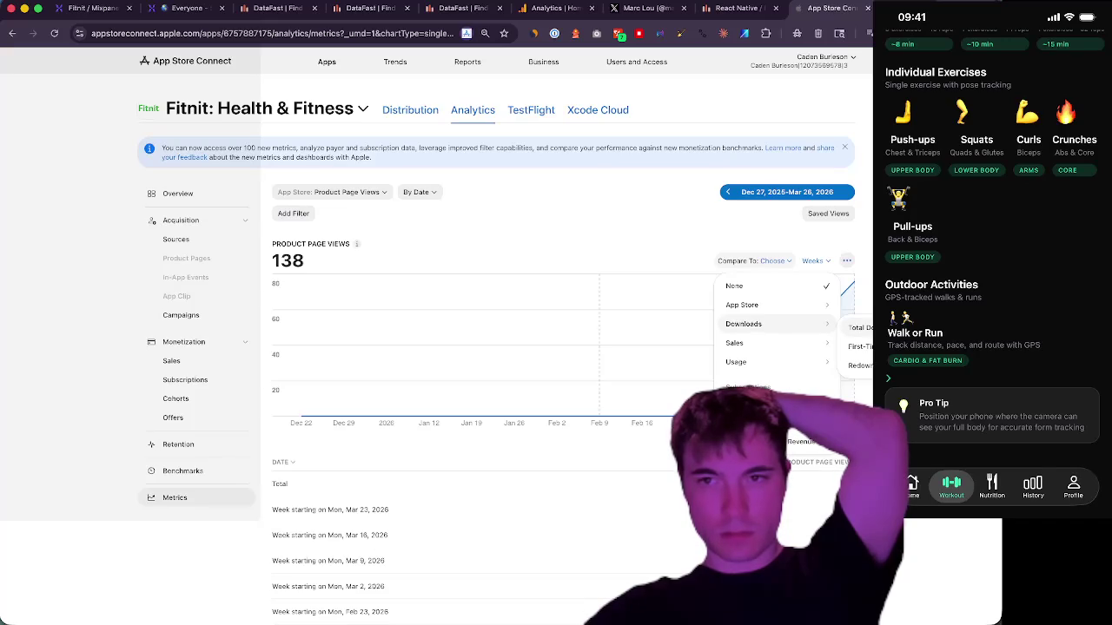
click(860, 346)
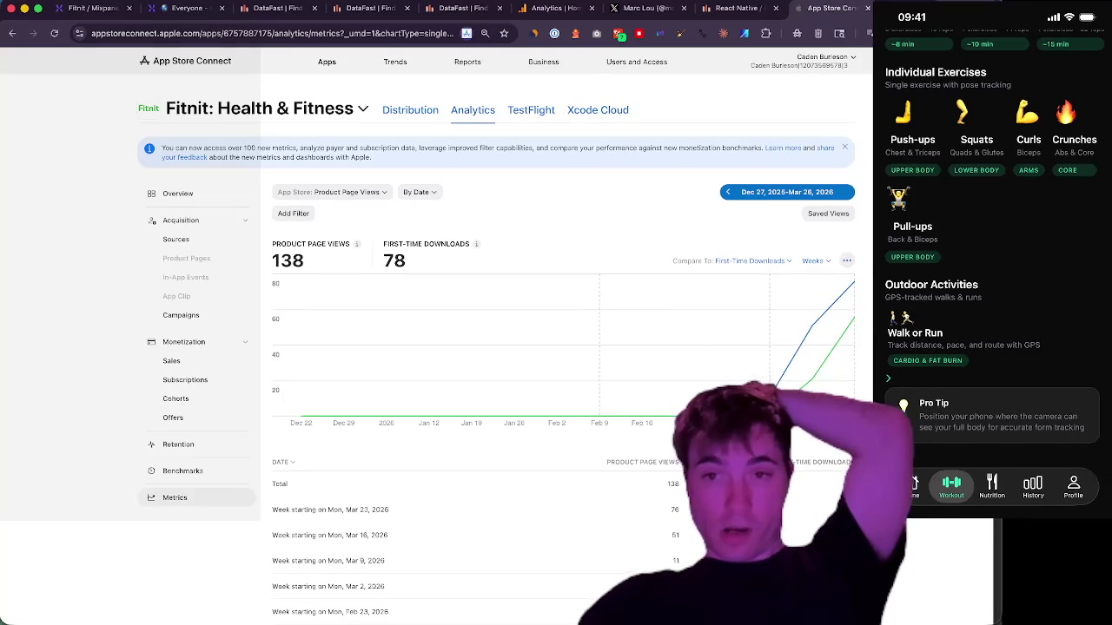
mouse_move(727, 391)
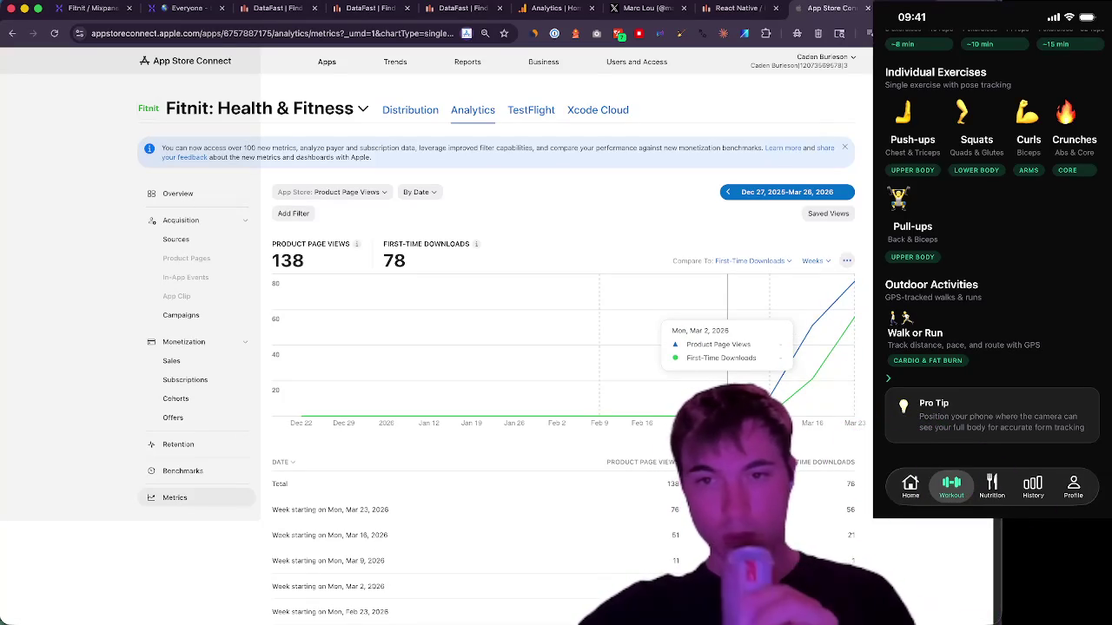
mouse_move(770, 391)
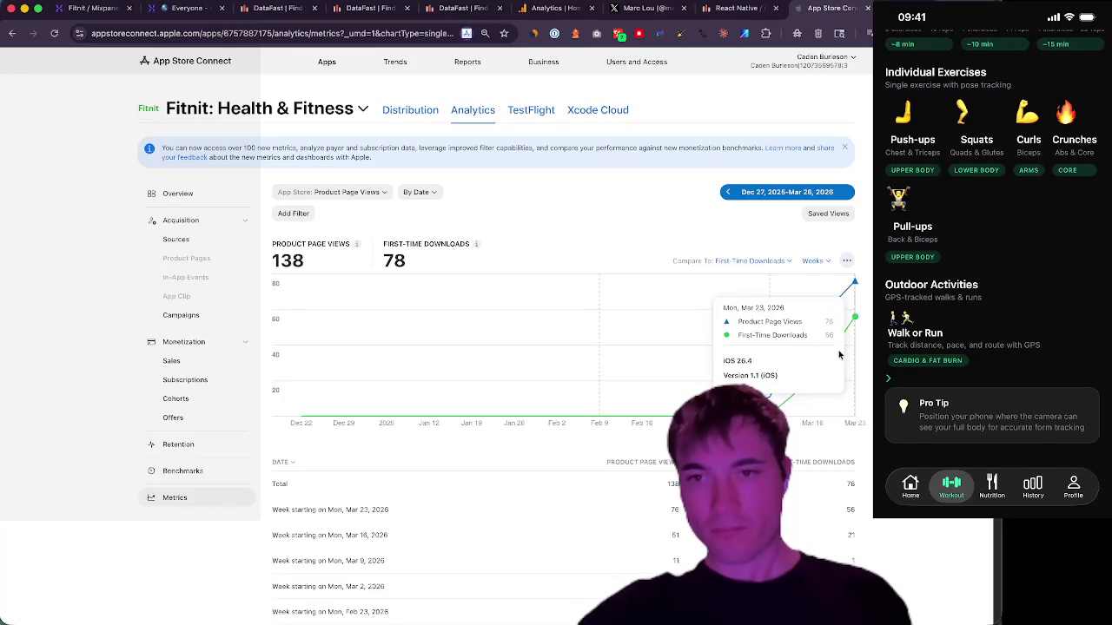
- Review the weekly table comparing 138 page views with 78 first-time downloads
scroll(556, 348, down, 3)
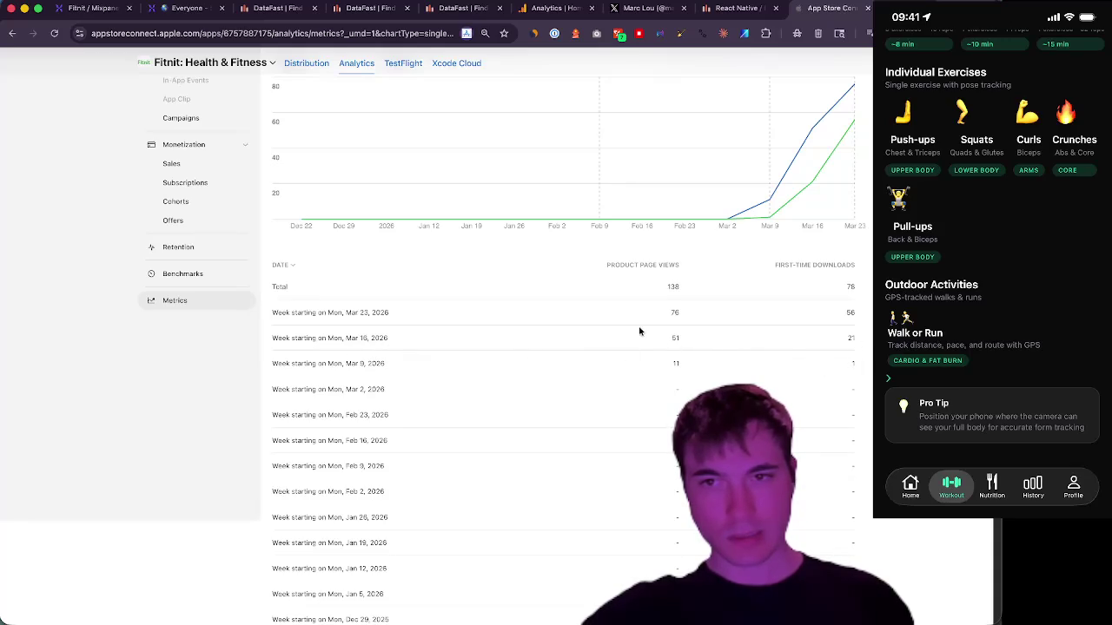
scroll(169, 409, down, 5)
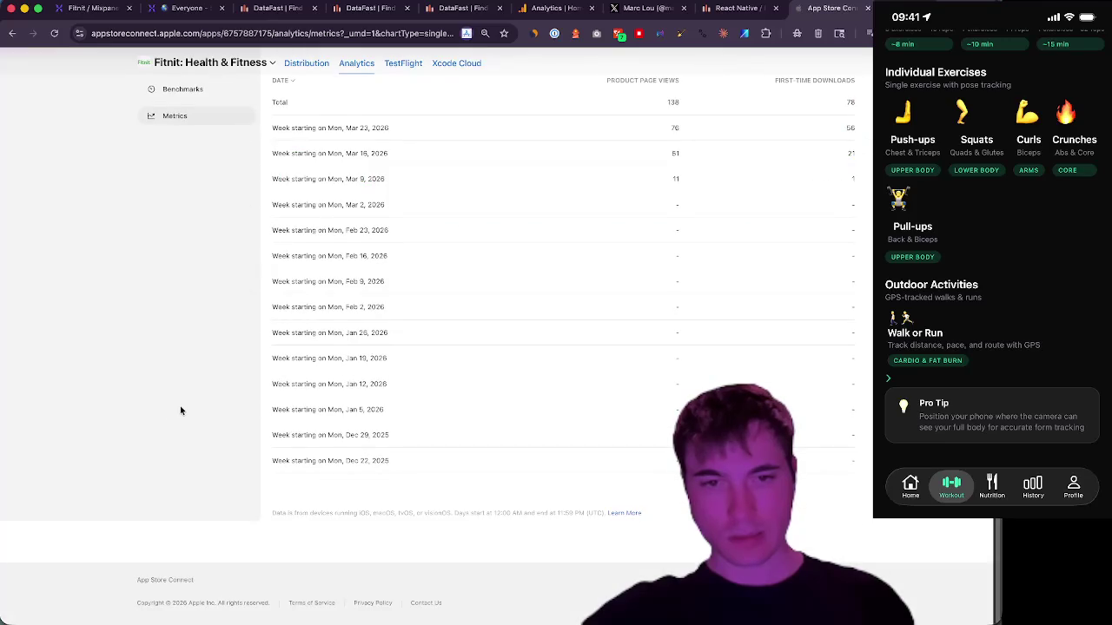
scroll(180, 406, up, 2)
scroll(179, 405, up, 10)
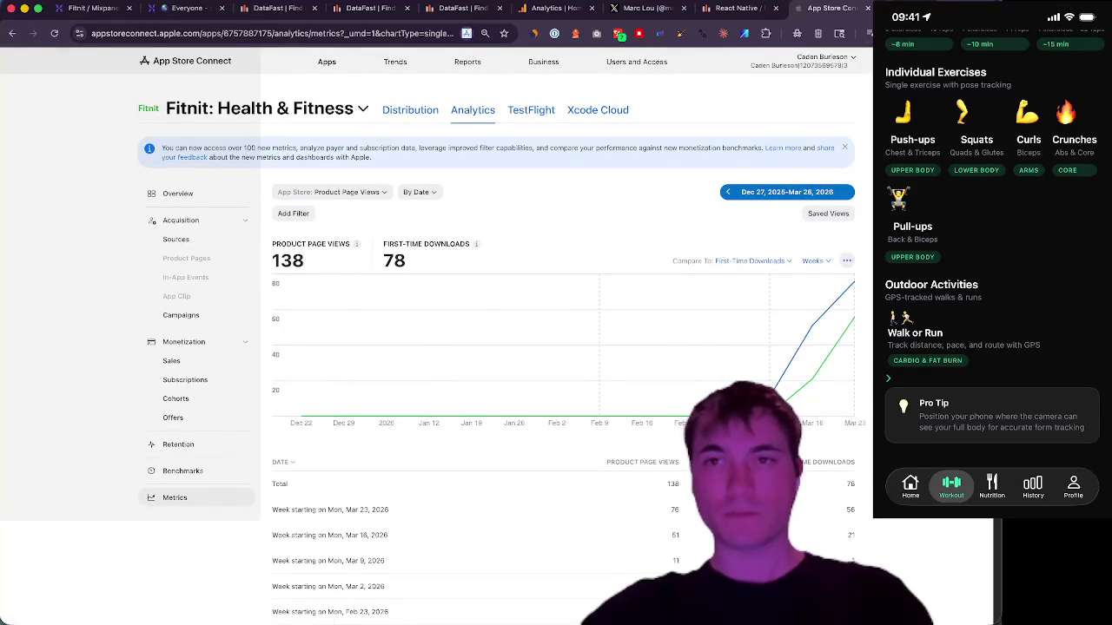
key(super+t)
- Search 'where does apple get it's analytics from?', read the AI Overview, and open App Analytics – App Store Connect
text(whe)
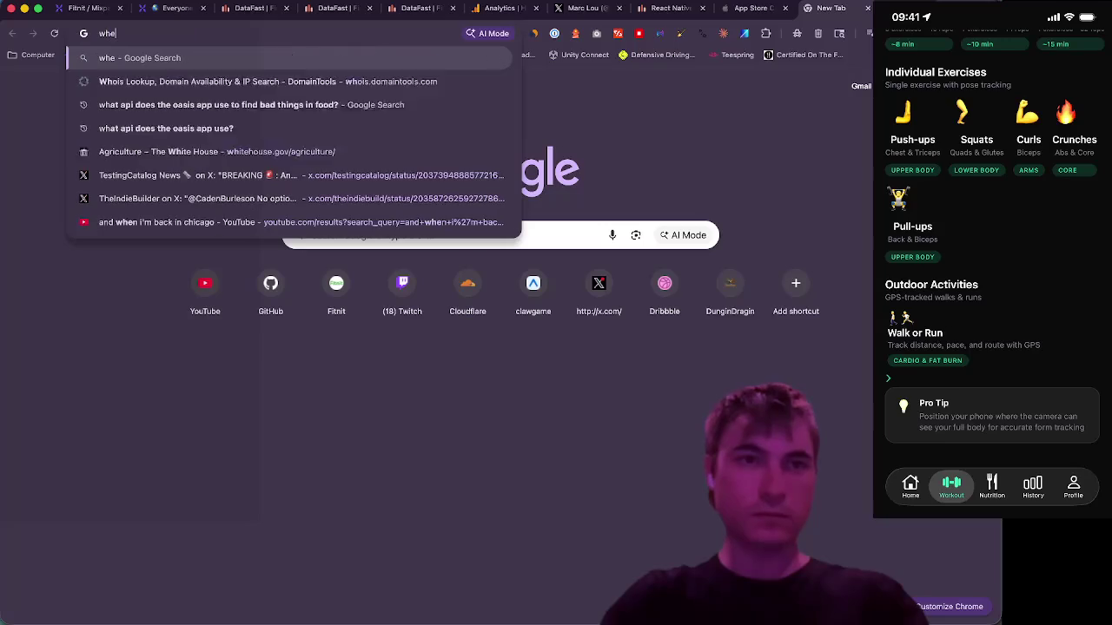
text(re does )
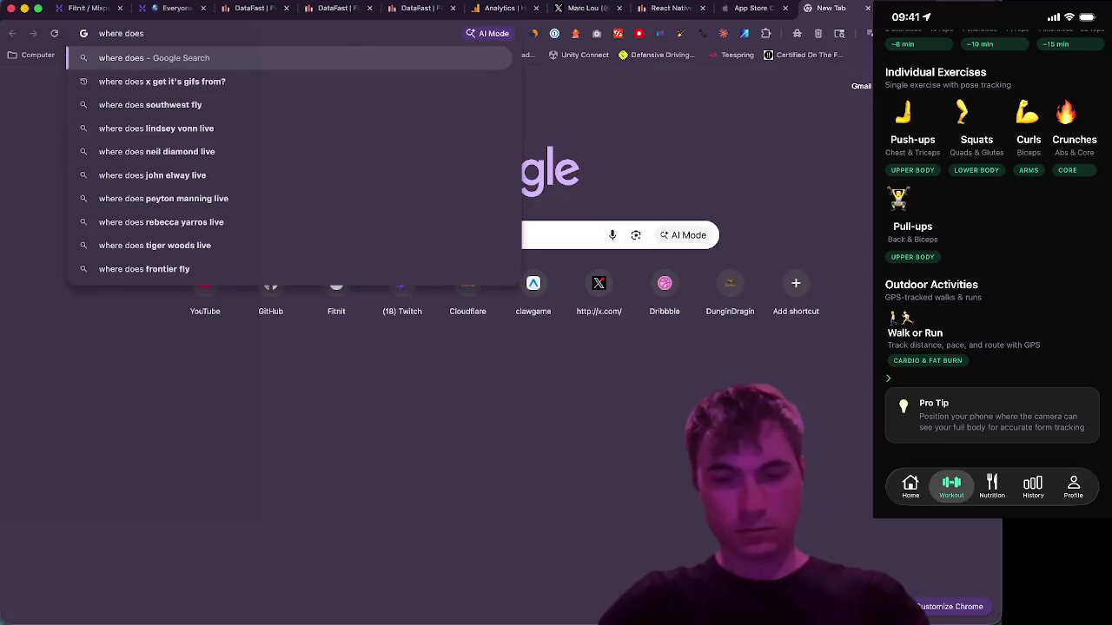
text(appel)
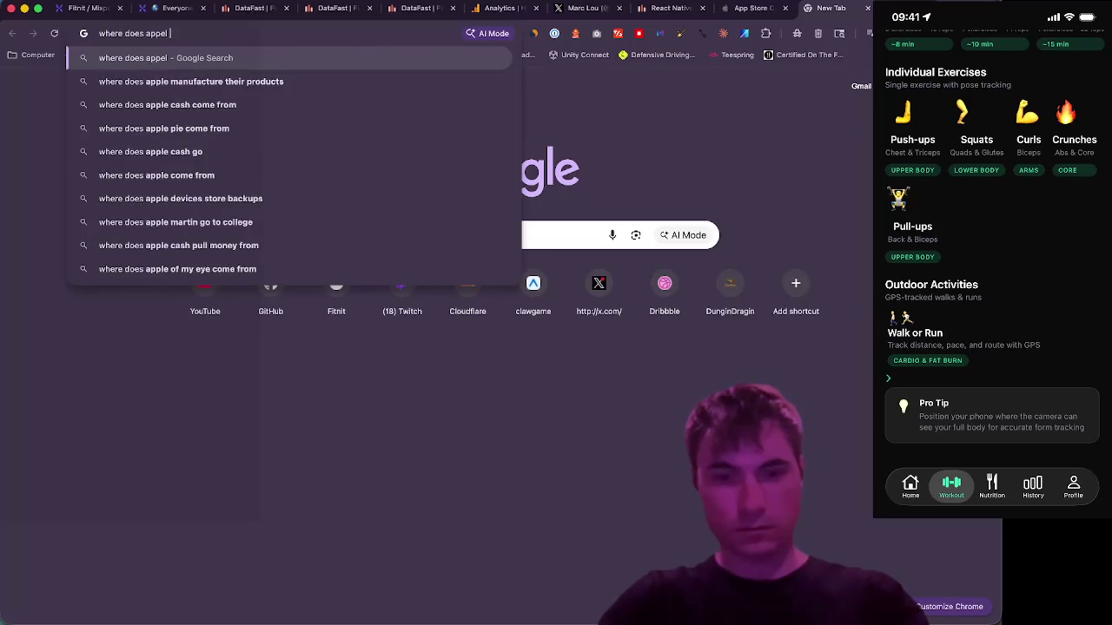
text(e get it's )
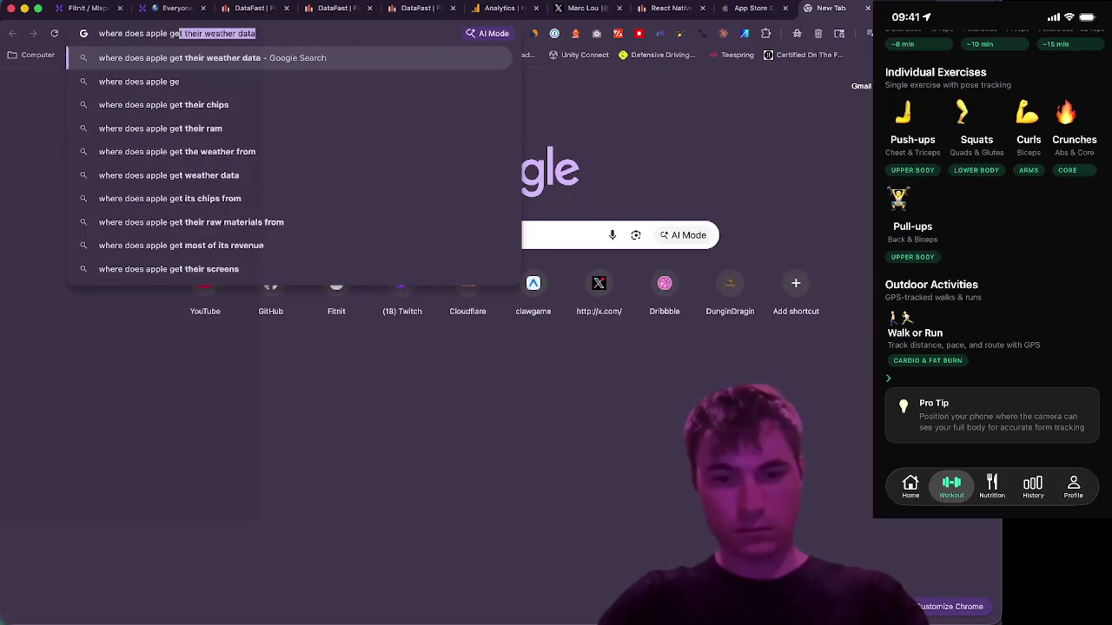
text(anal)
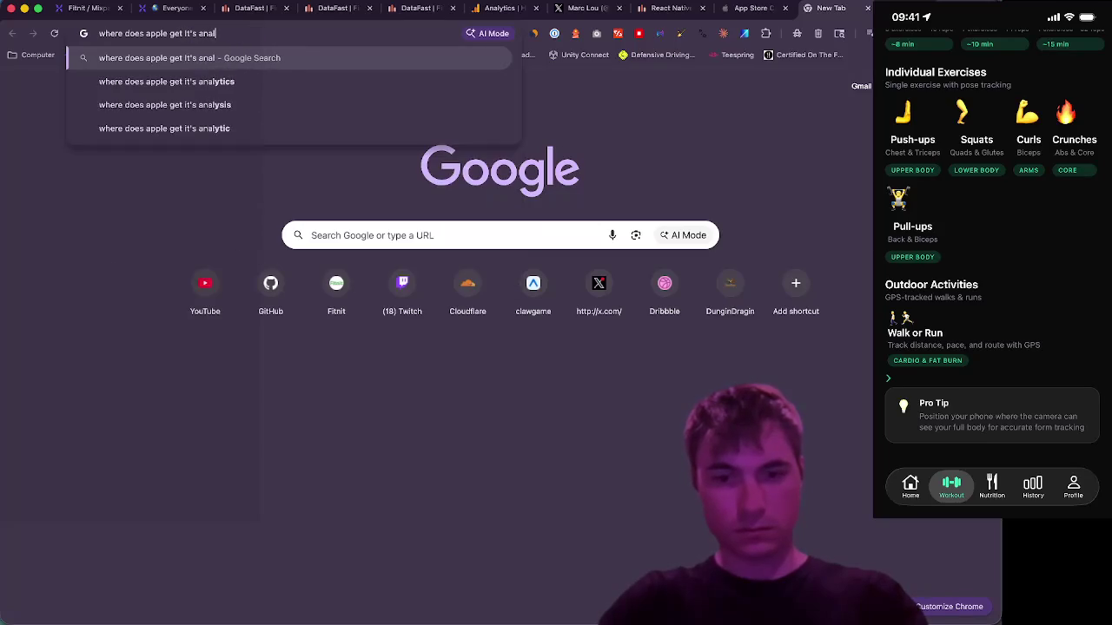
text(ytics from?)
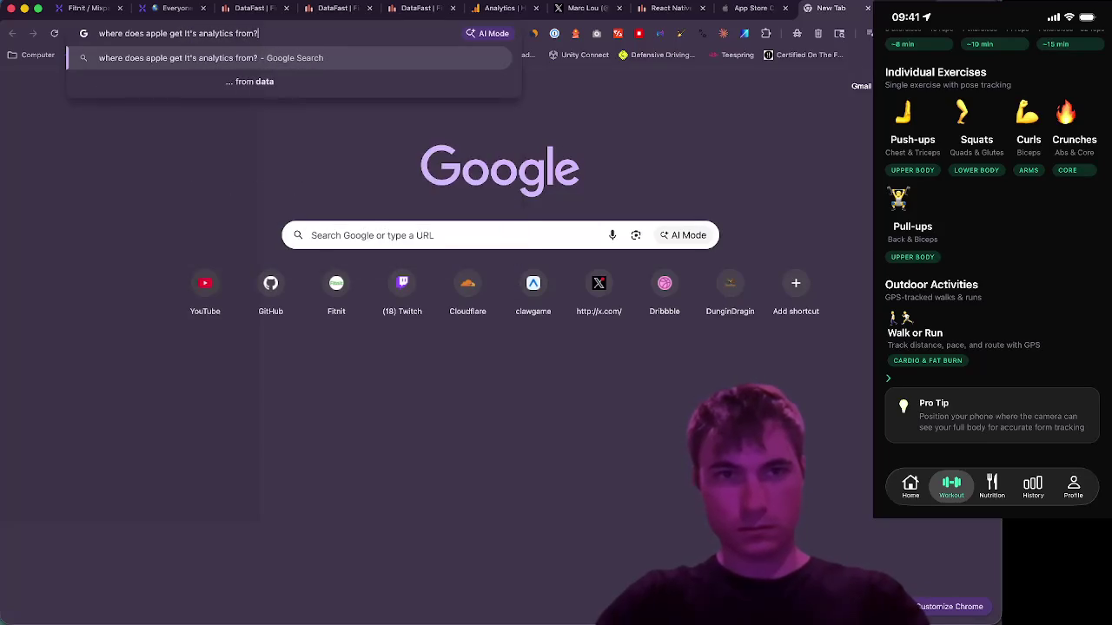
key(Return)
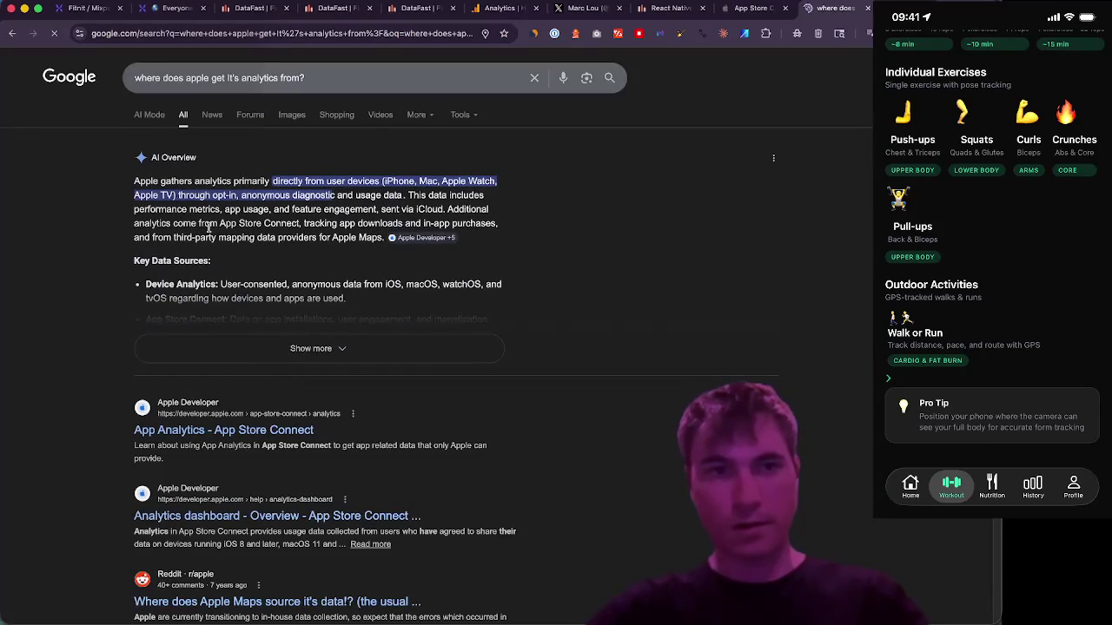
click(237, 364)
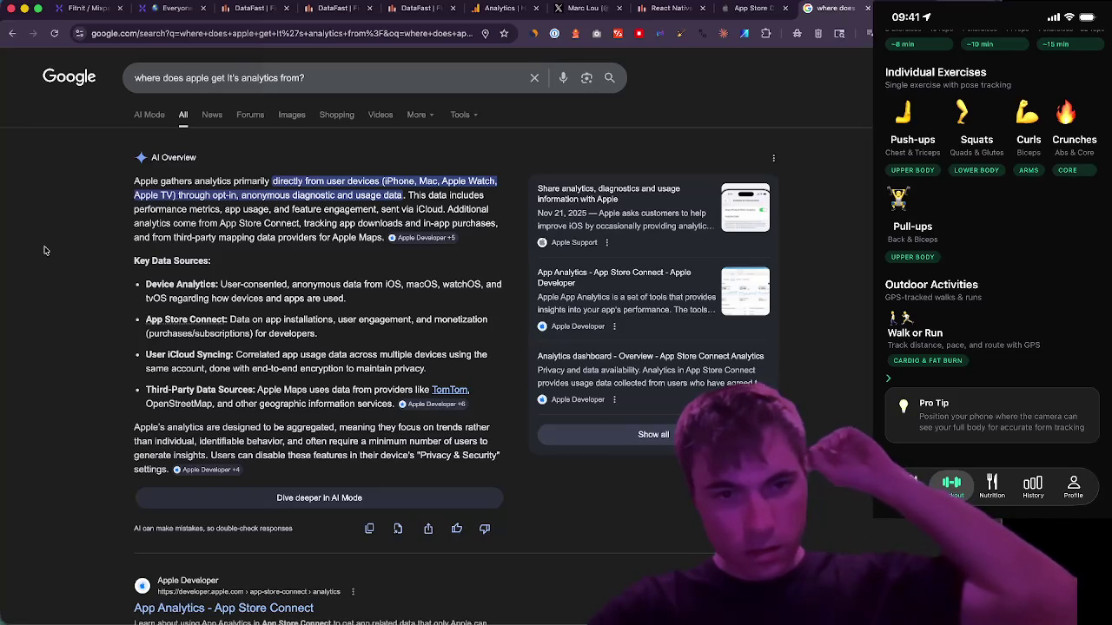
scroll(50, 249, down, 5)
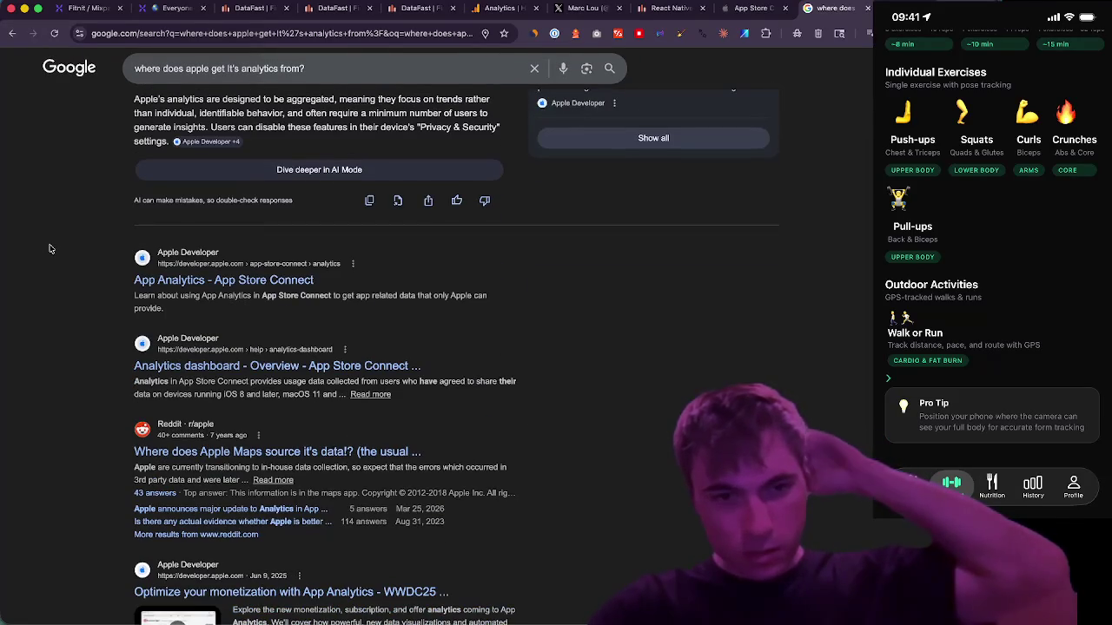
click(223, 280)
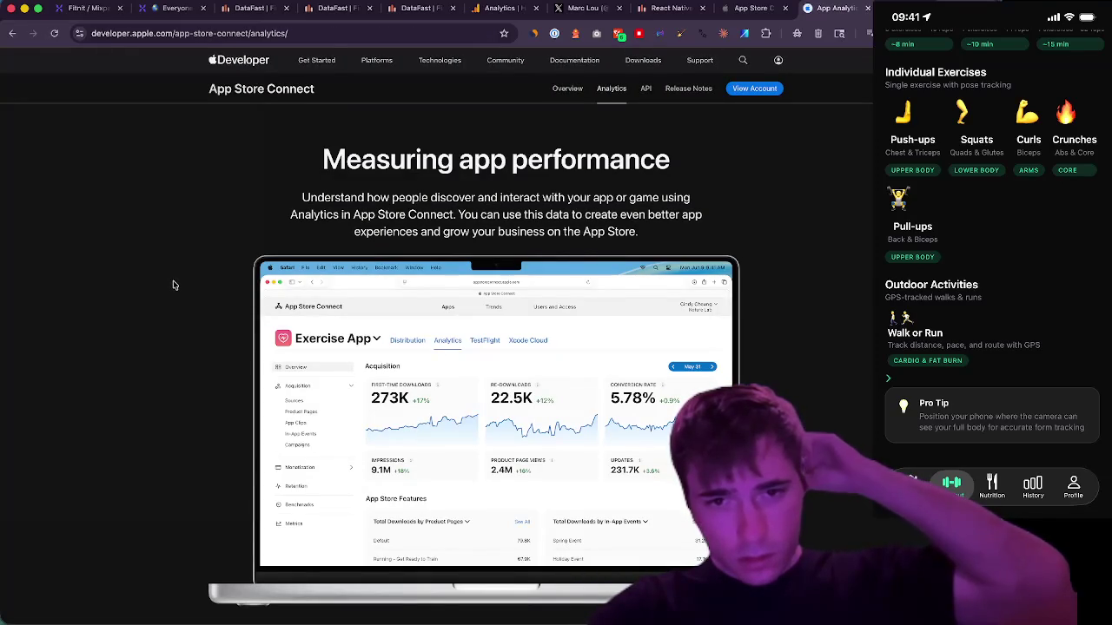
- Scroll to What's new: 100+ metrics, cohorts, benchmarks and additional filters
scroll(175, 285, down, 1)
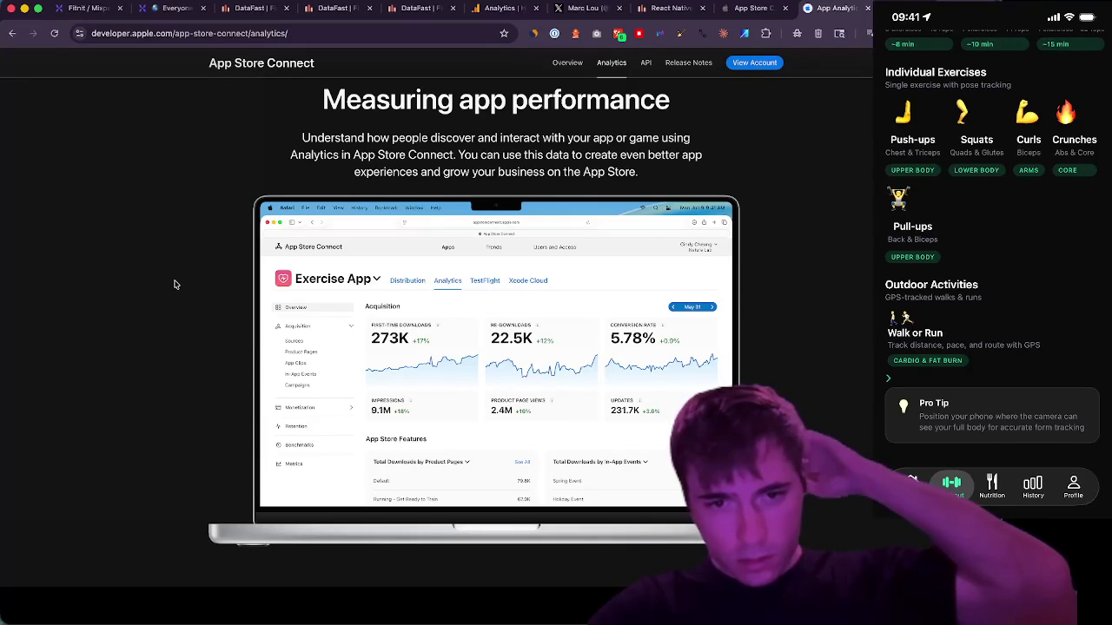
scroll(174, 285, down, 10)
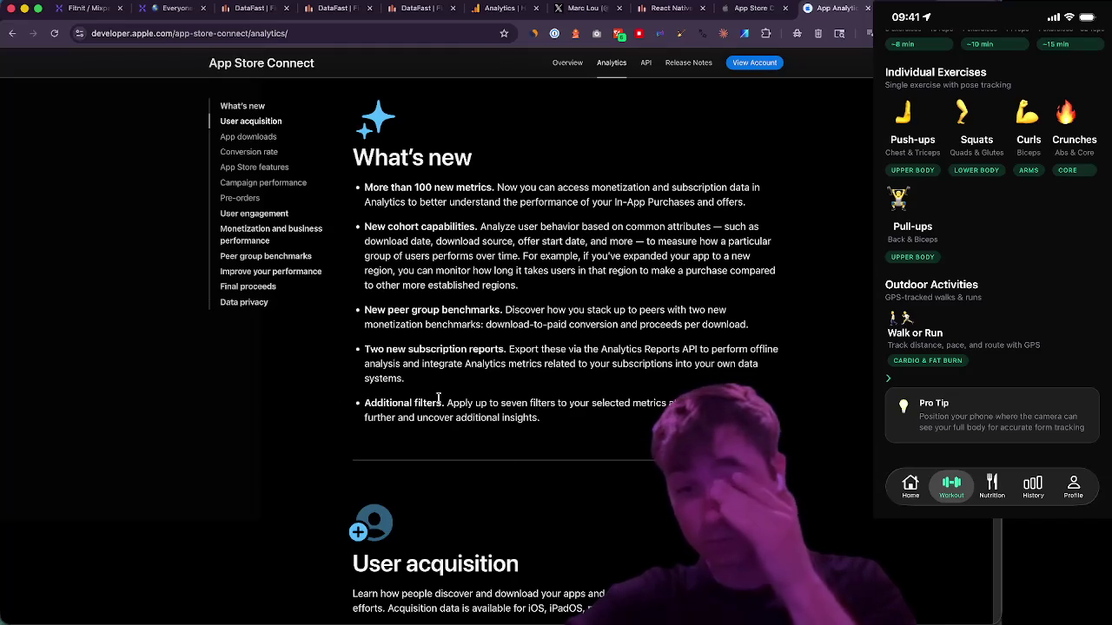
drag(445, 405, 539, 418)
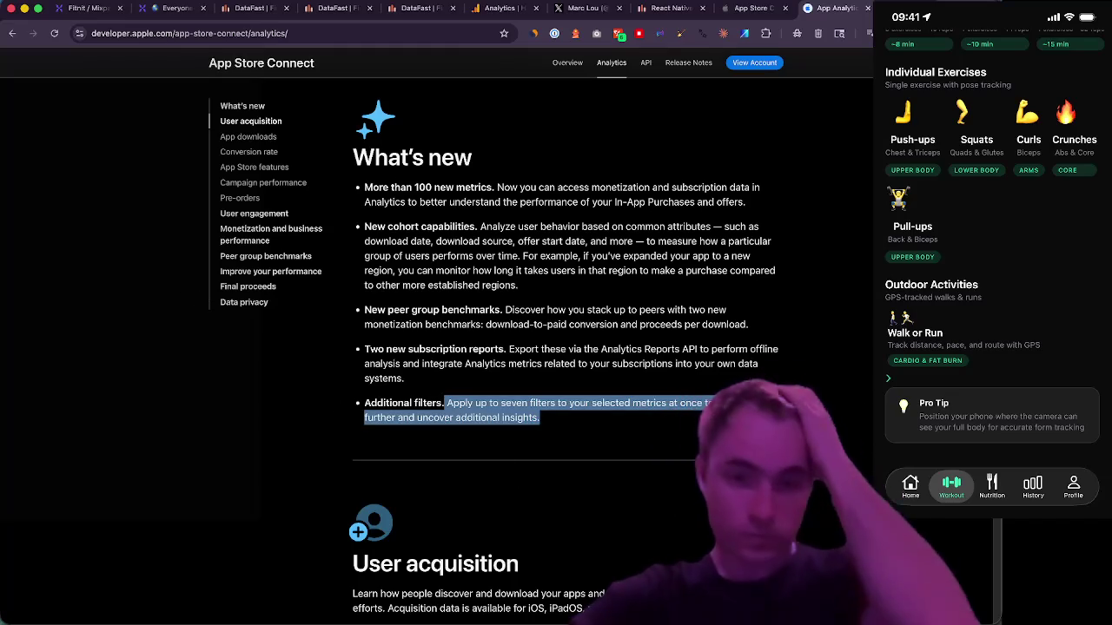
click(540, 418)
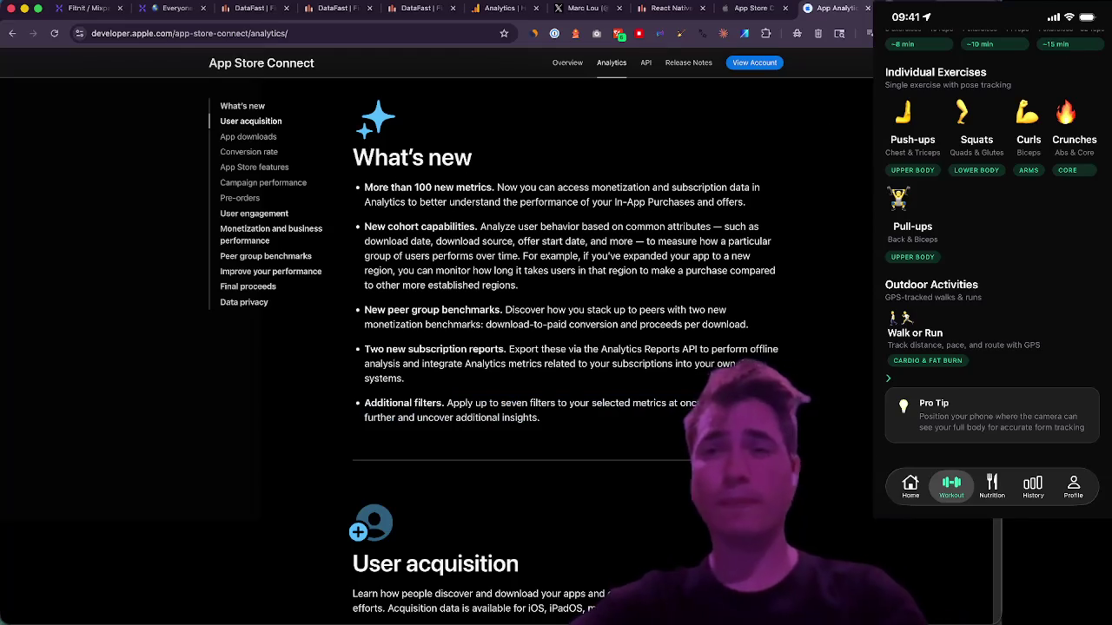
key(ctrl+t)
- Search 'how do i track my marketing ads, social, site, to app?' and open the Axon by AppLovin ad
text(how)
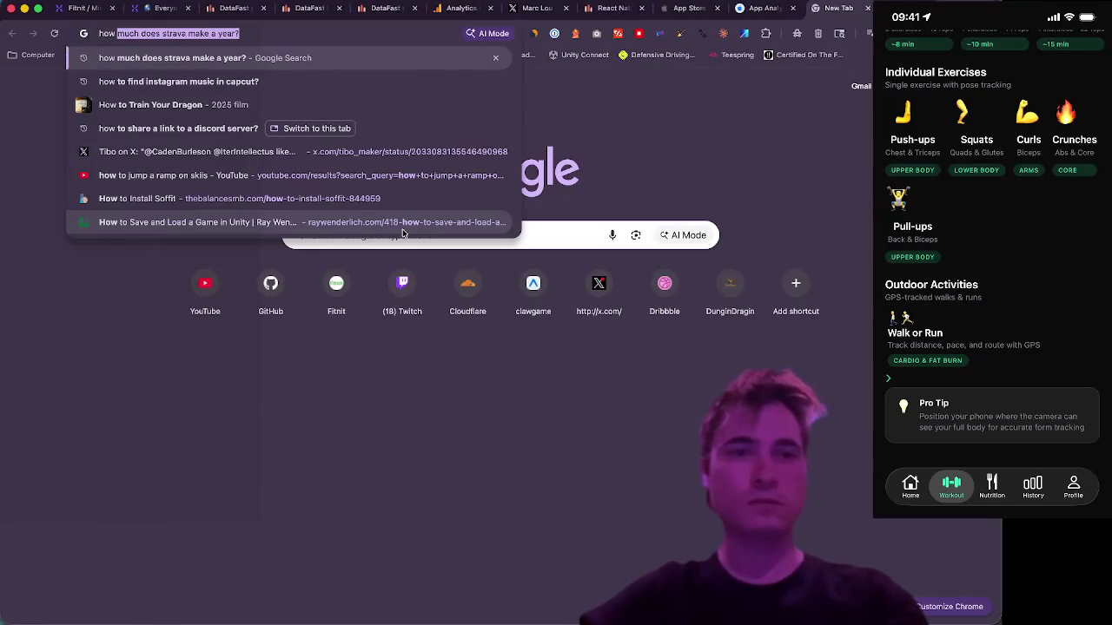
text( do)
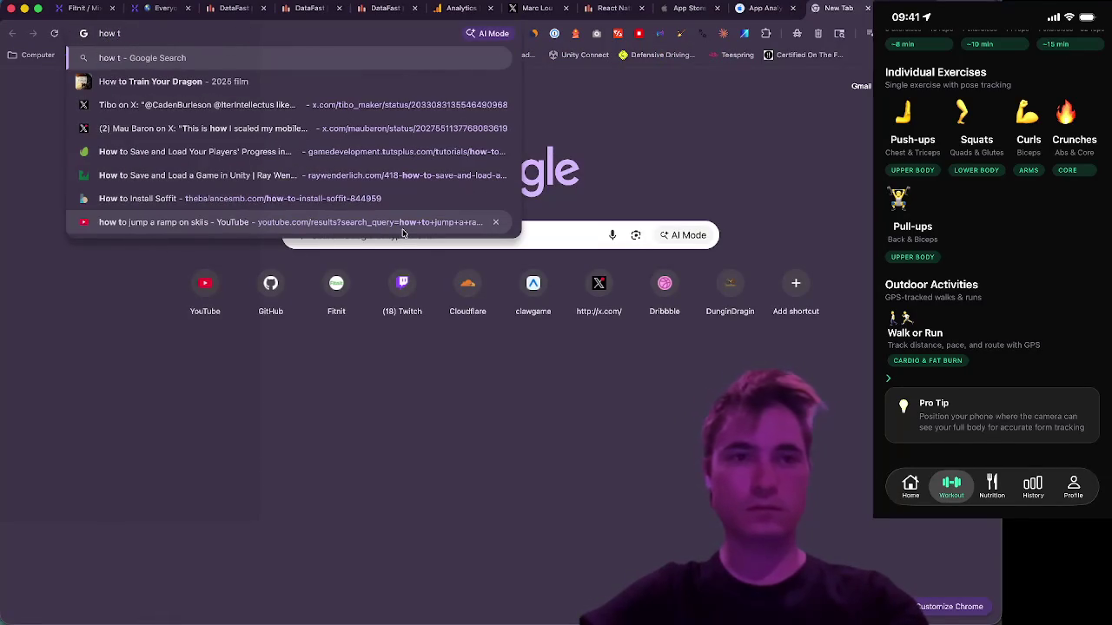
text( i track)
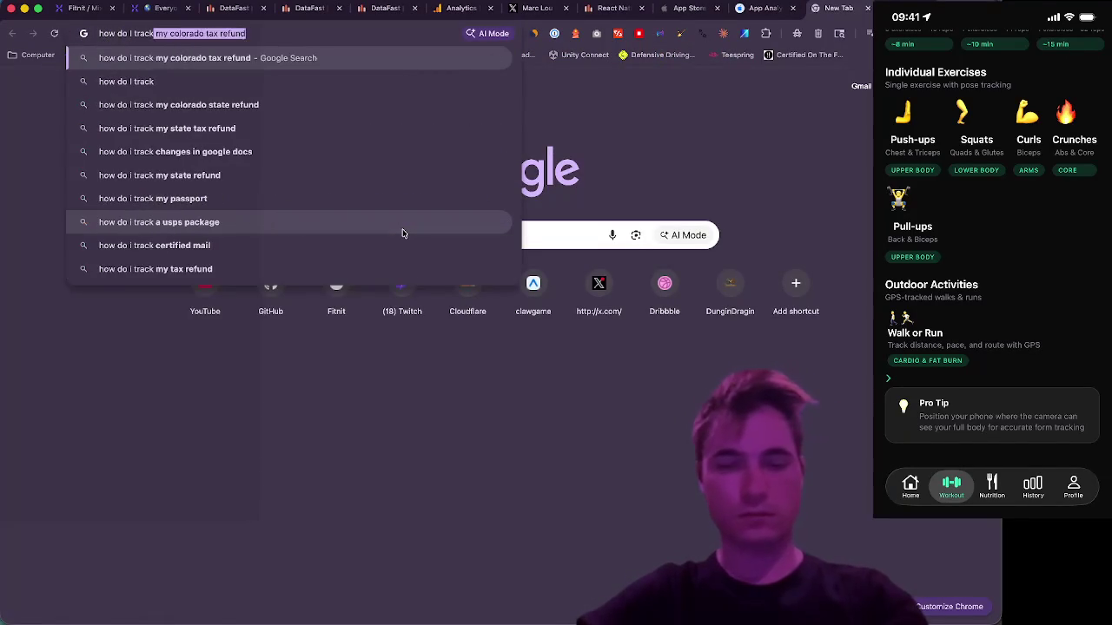
text( my marketing from si)
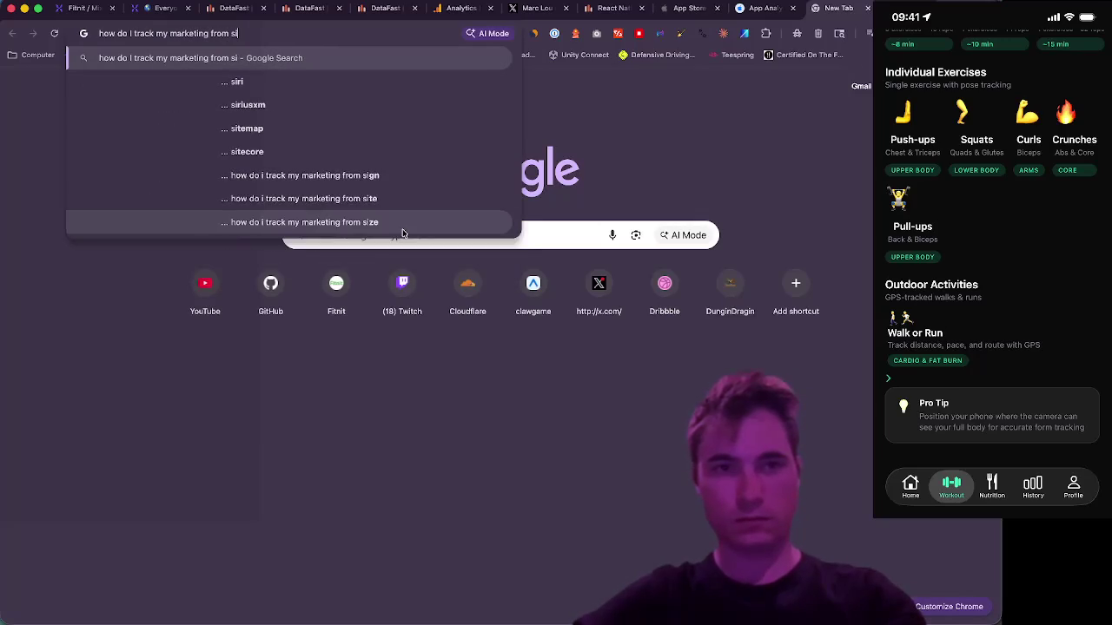
key(BackSpace)
text(ads, soci)
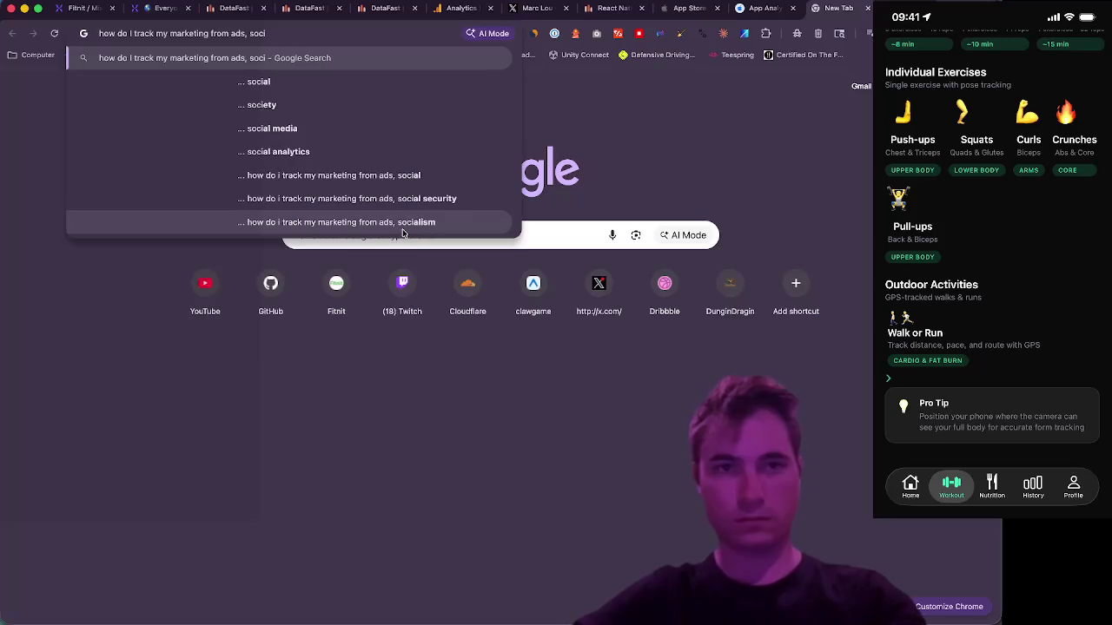
text(al,)
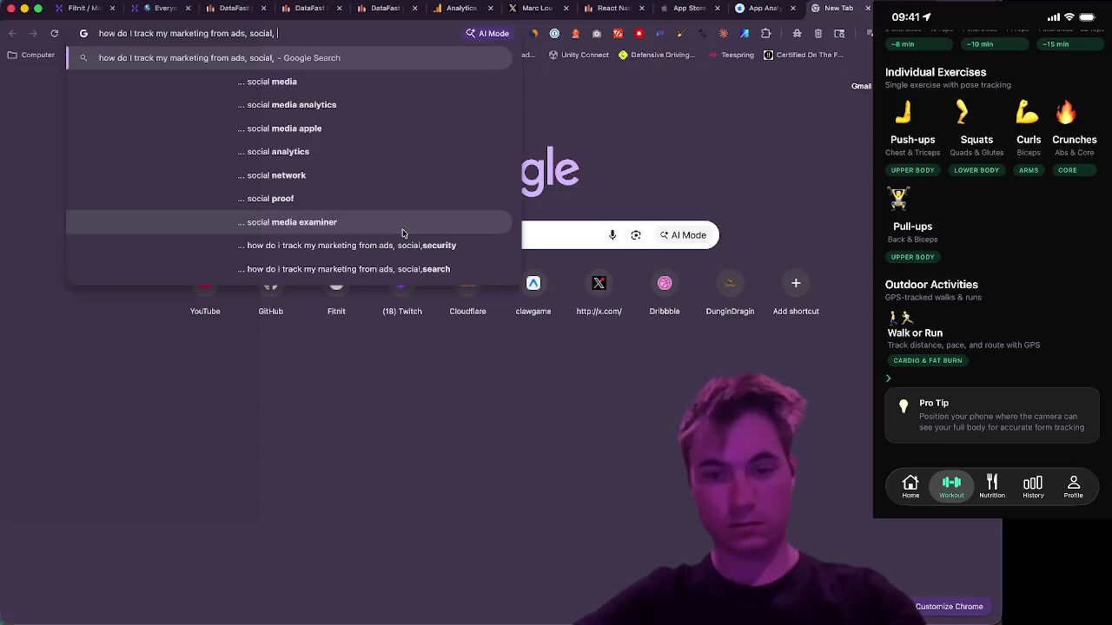
text(site, to app)
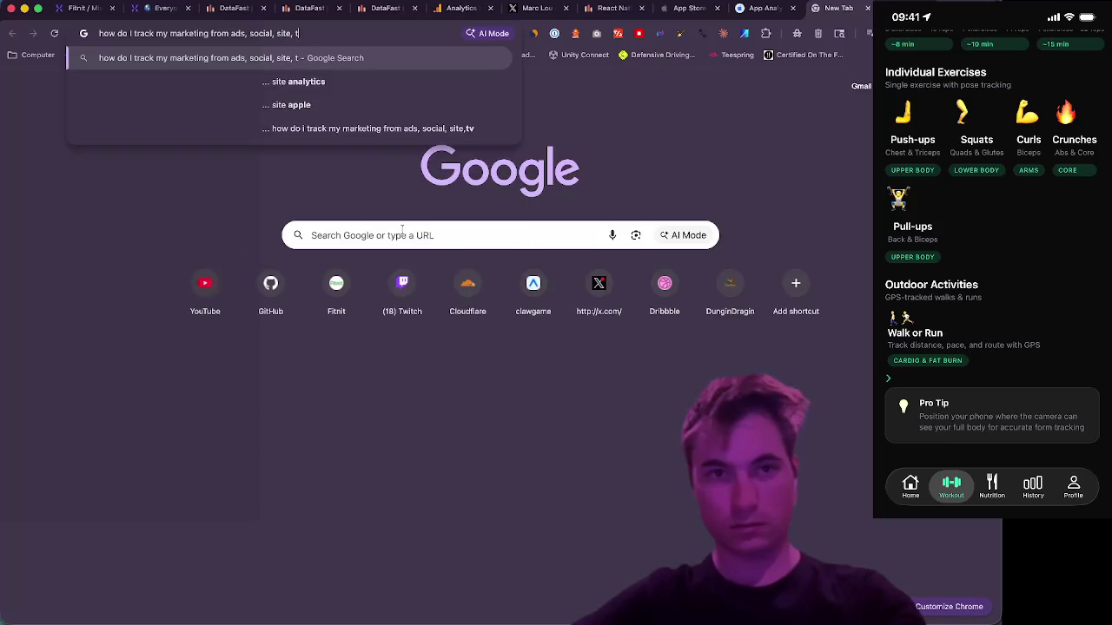
text(?)
key(Return)
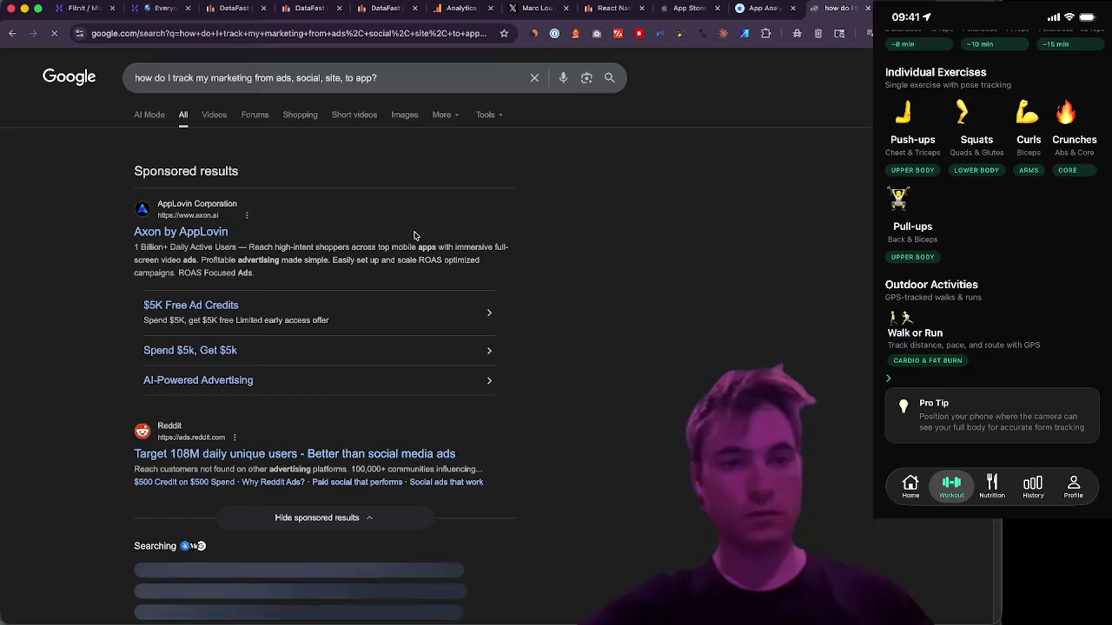
click(147, 232)
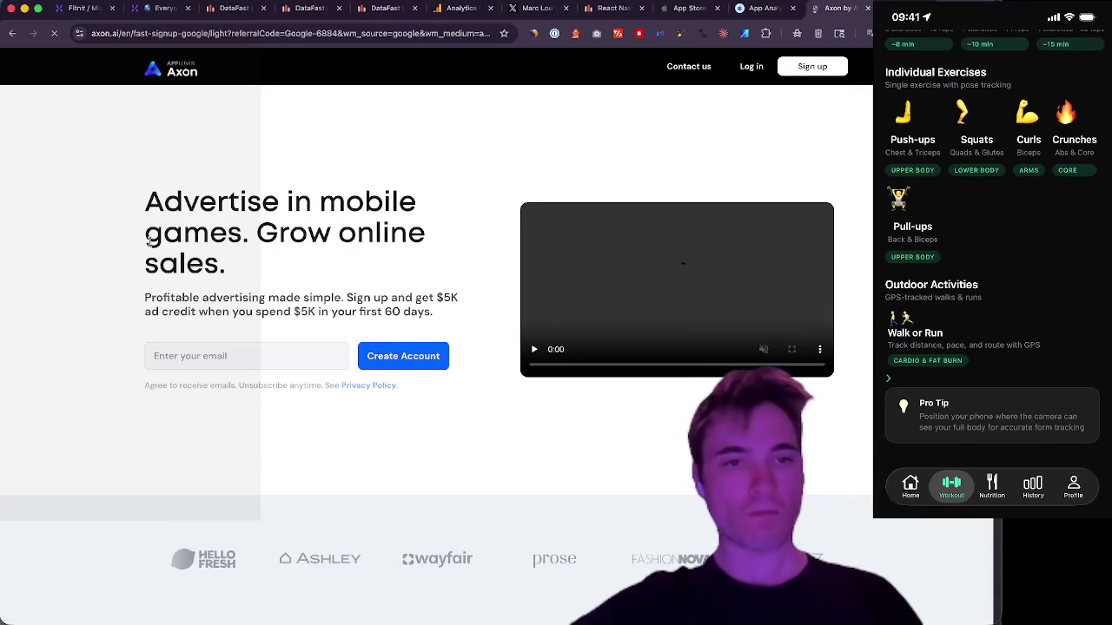
- Read the Axon headline and briefly check the open-windows overview
drag(153, 202, 83, 278)
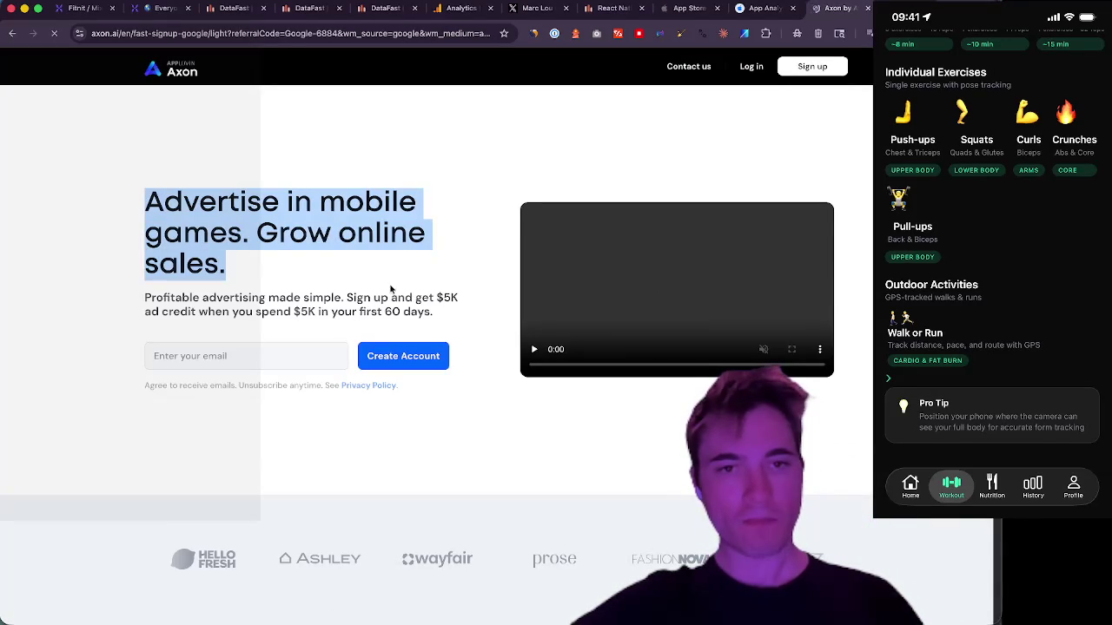
click(77, 270)
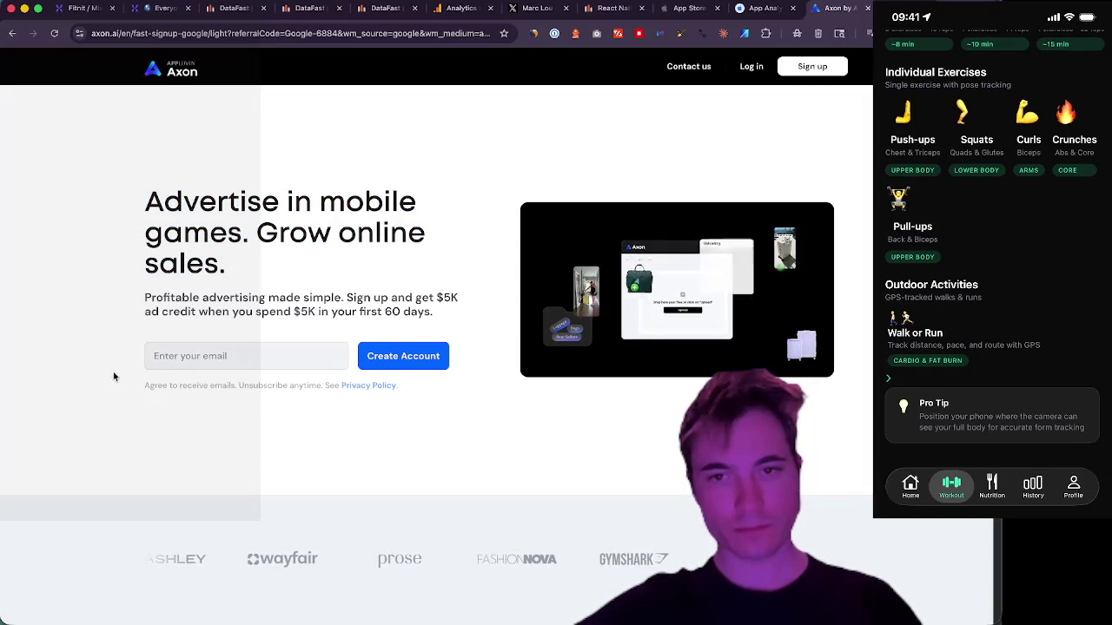
mouse_move(287, 622)
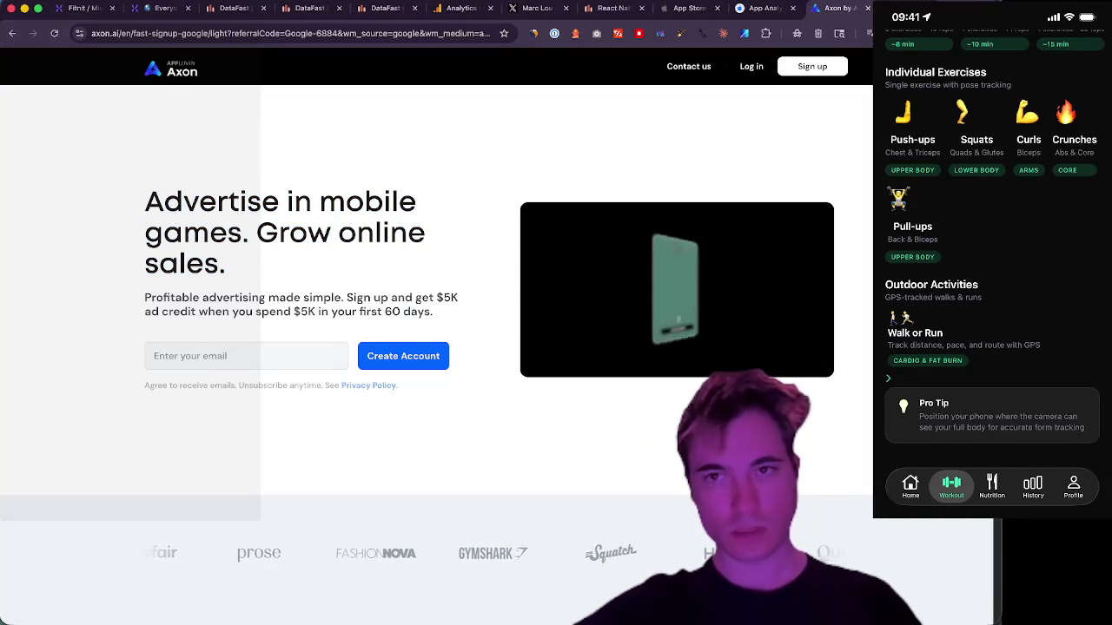
key(ctrl+Up)
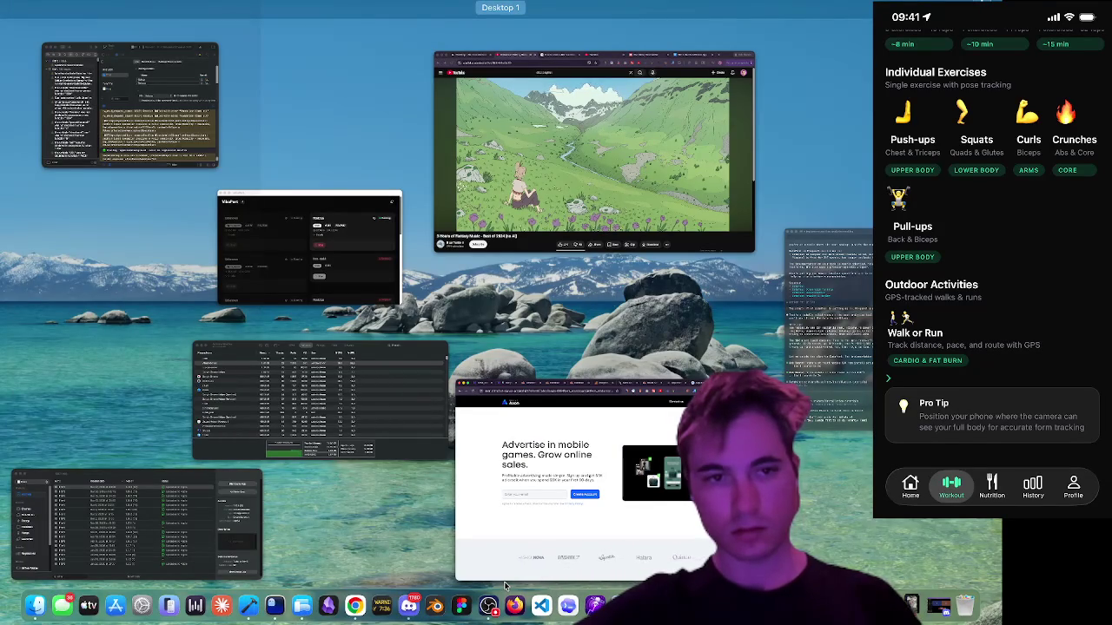
mouse_move(500, 22)
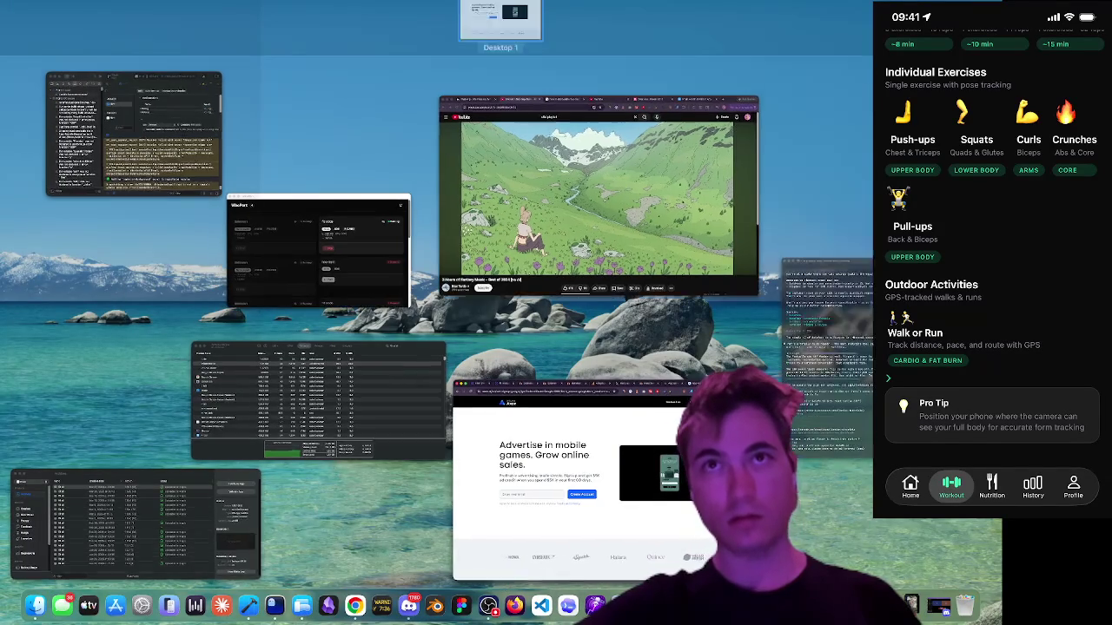
key(Escape)
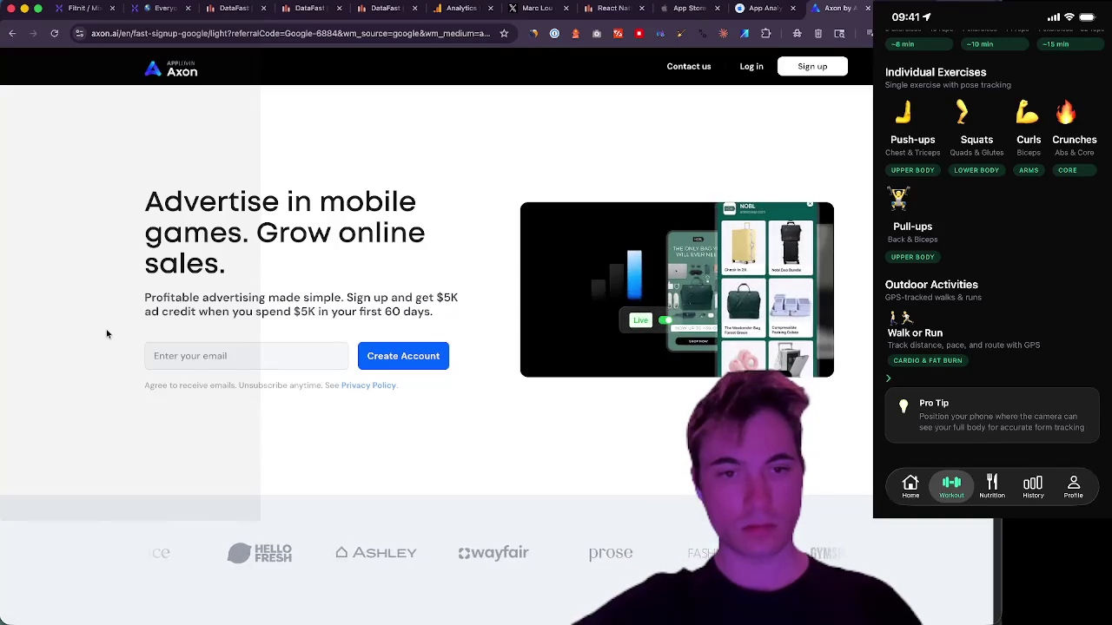
- Scroll the Axon page down to the $5K ad credit offer, then go back to Google
scroll(105, 337, down, 2)
scroll(103, 333, down, 5)
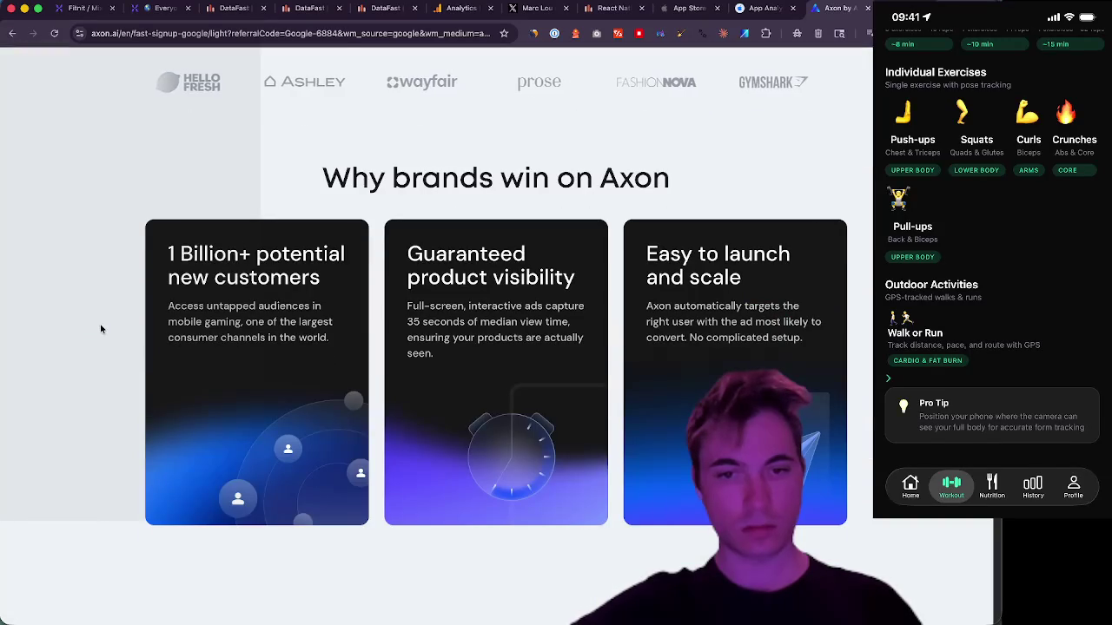
scroll(101, 327, down, 4)
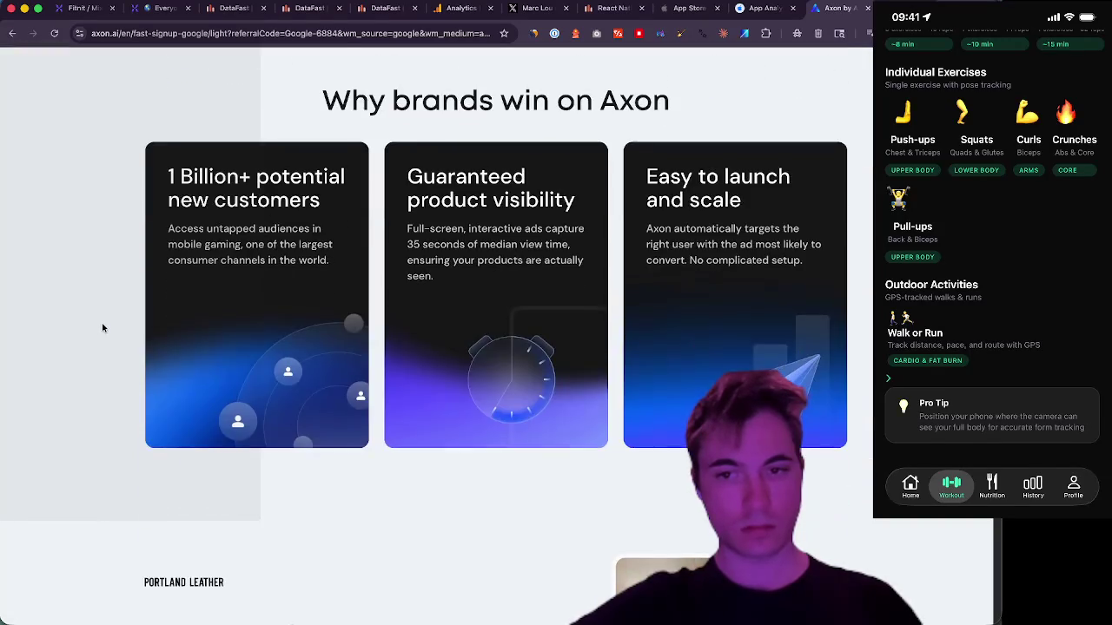
scroll(101, 327, down, 1)
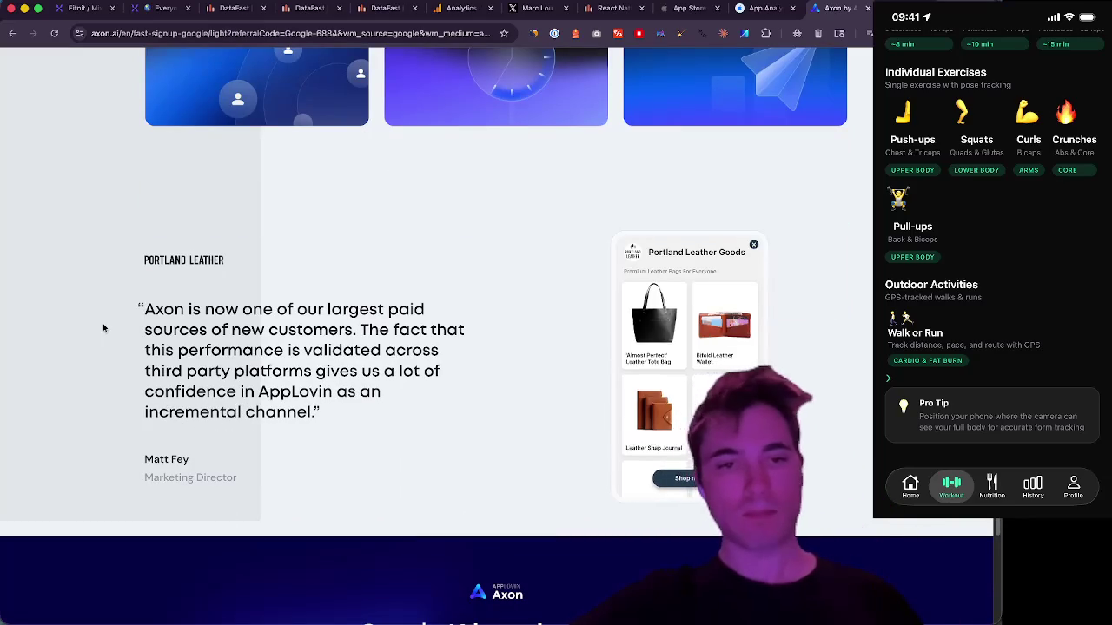
scroll(69, 158, down, 3)
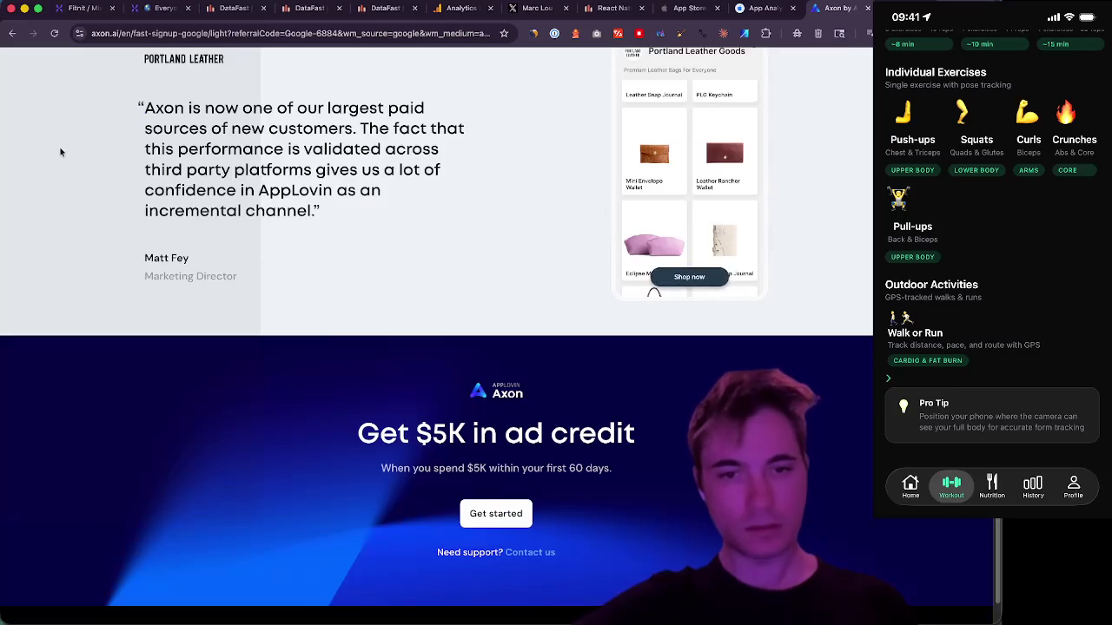
click(12, 33)
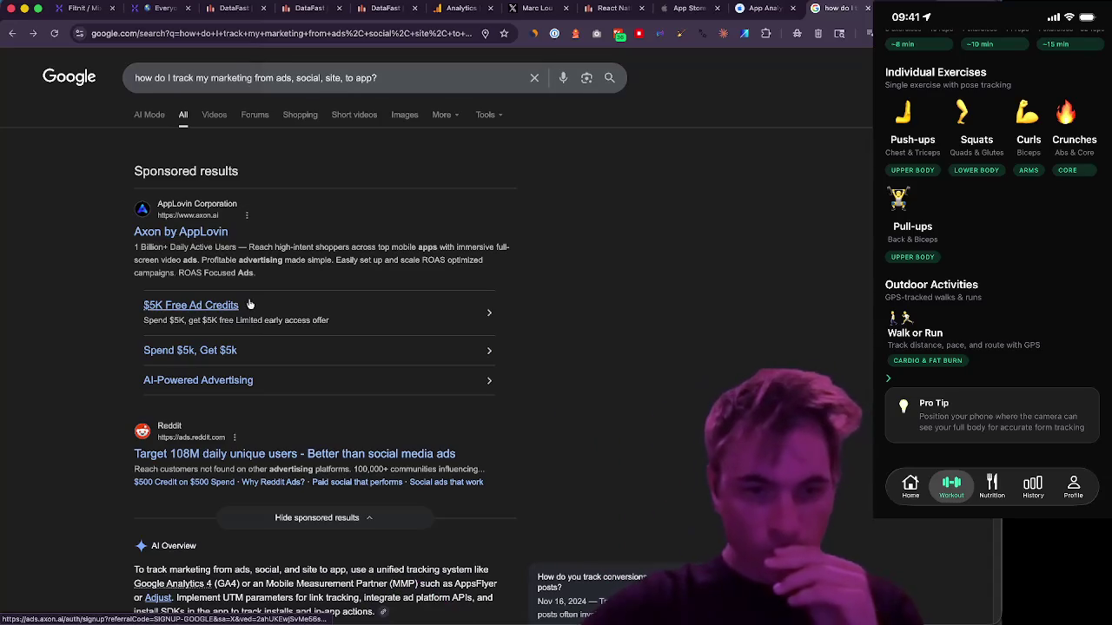
scroll(108, 311, down, 1)
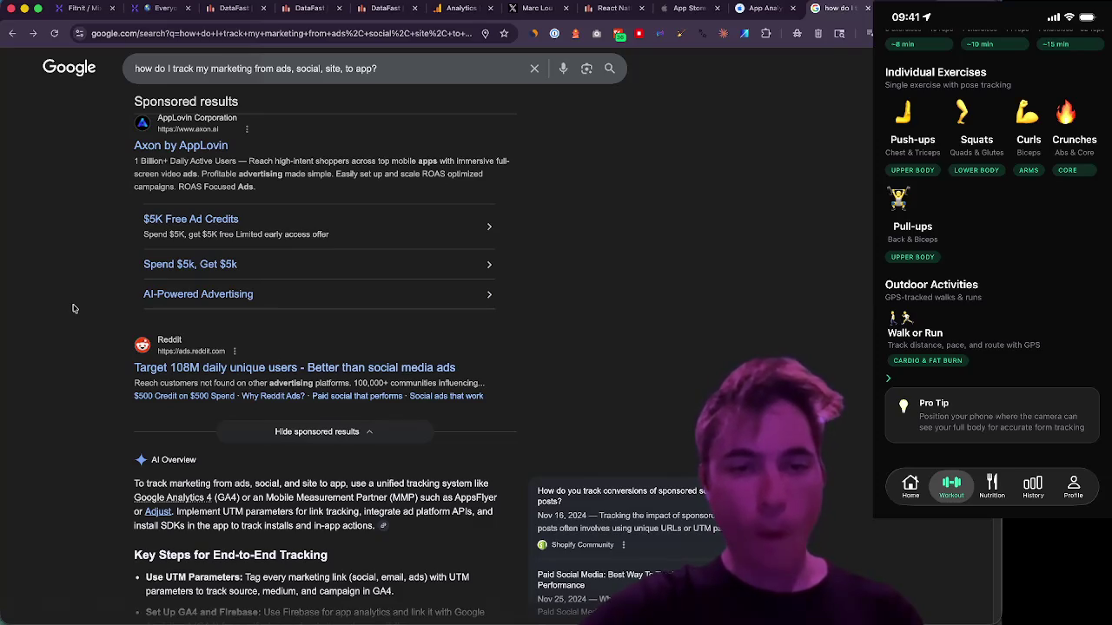
click(201, 373)
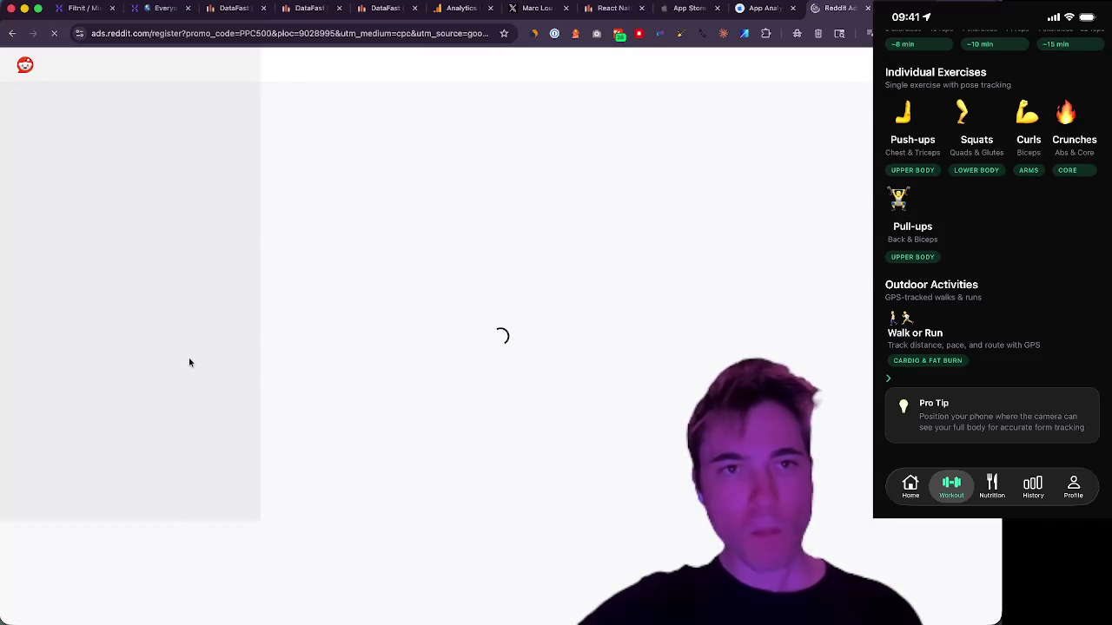
- Read the 'Reach people ready to buy' heading and brand testimonials, then return to Google
drag(176, 214, 405, 274)
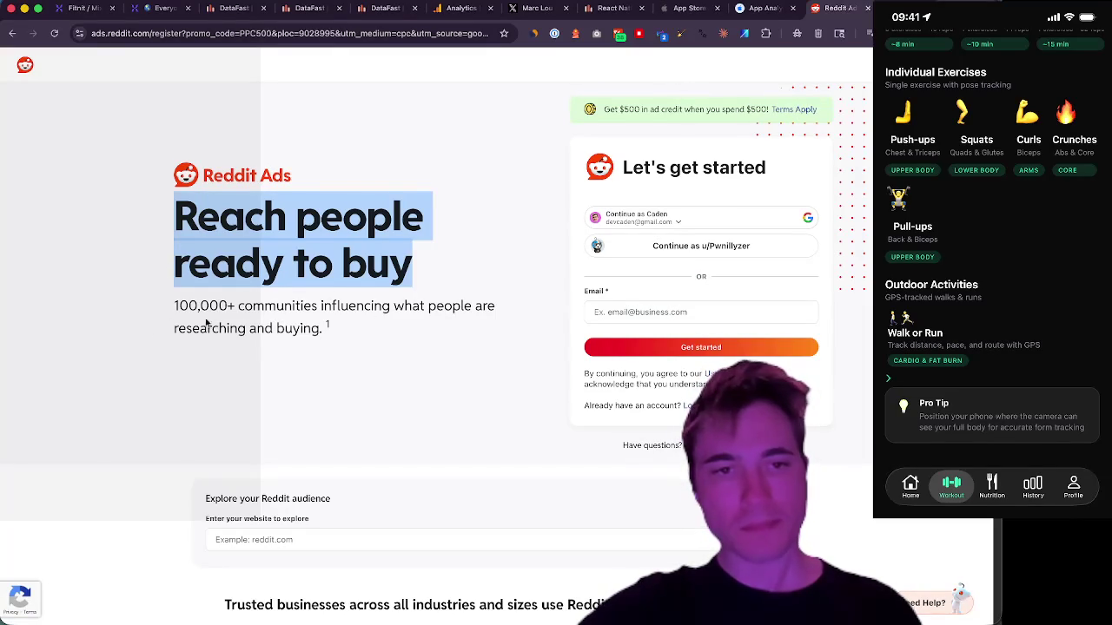
scroll(133, 312, down, 5)
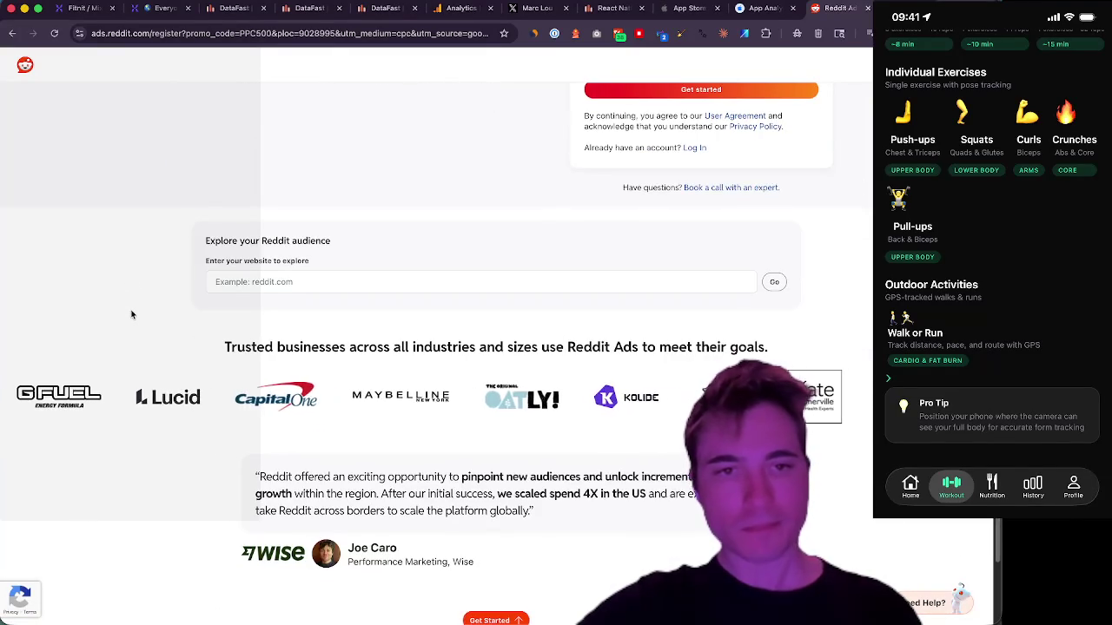
scroll(131, 315, down, 2)
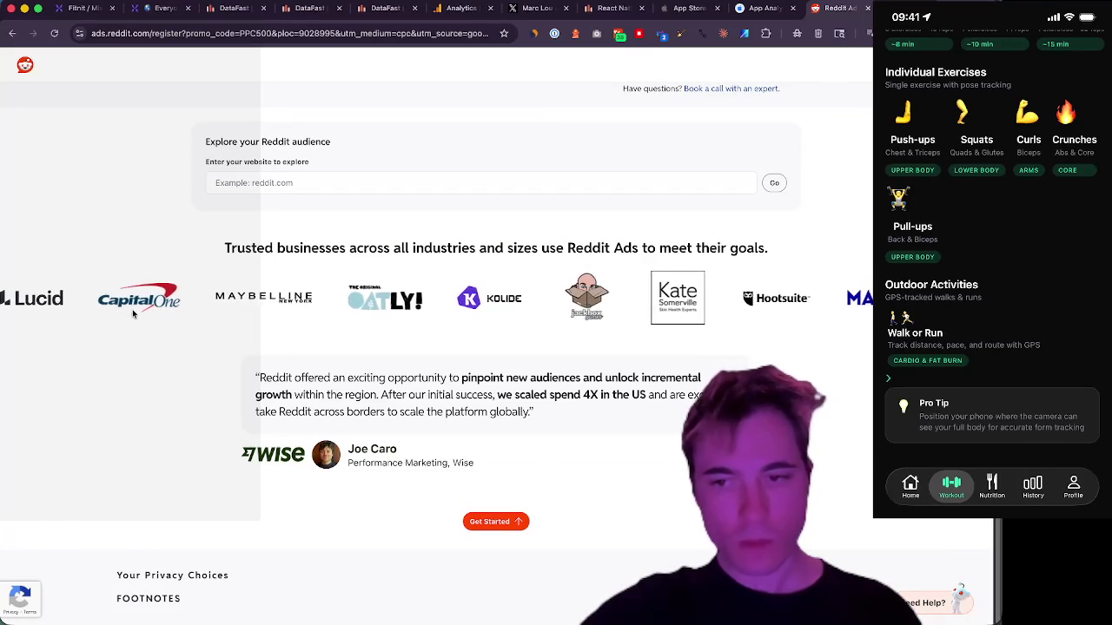
key(super+Left)
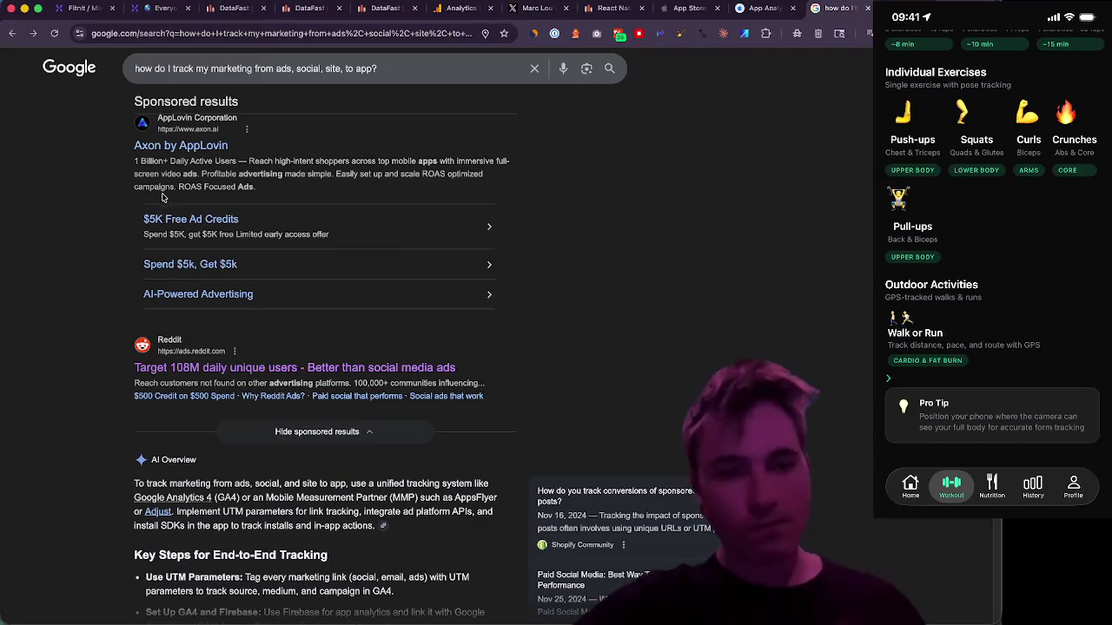
- Expand the full AI Overview on tracking in the search results
scroll(81, 218, down, 4)
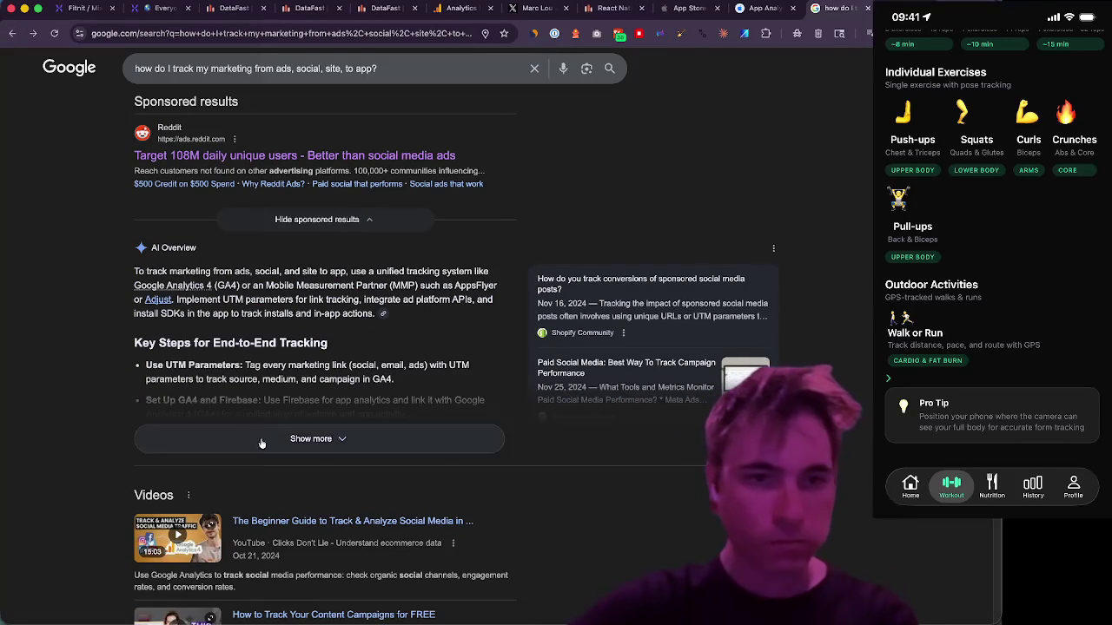
click(254, 439)
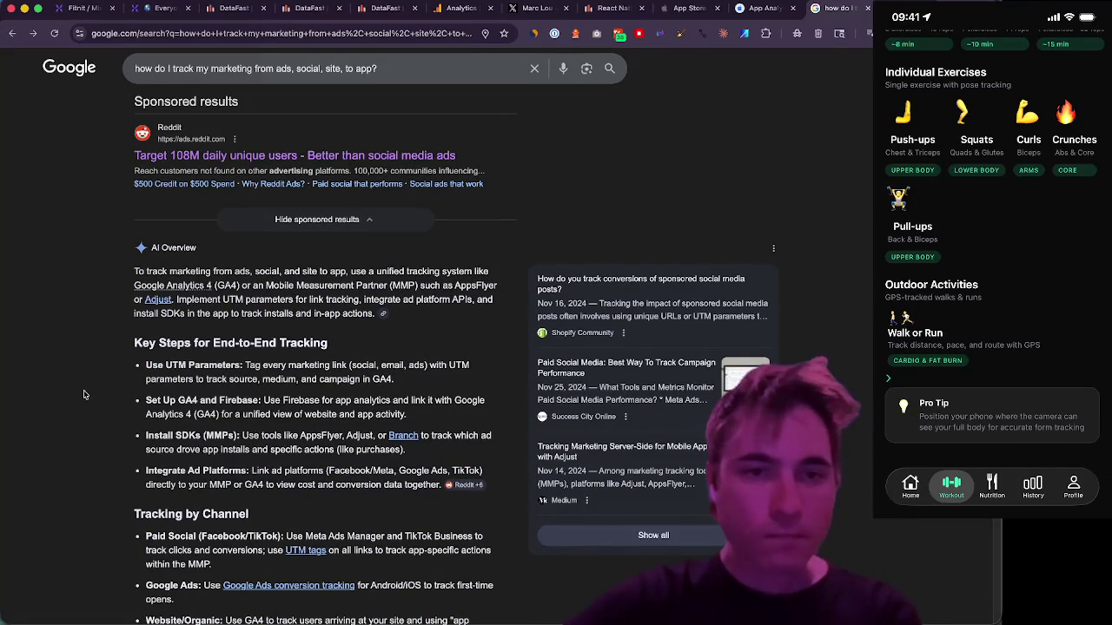
scroll(84, 395, down, 1)
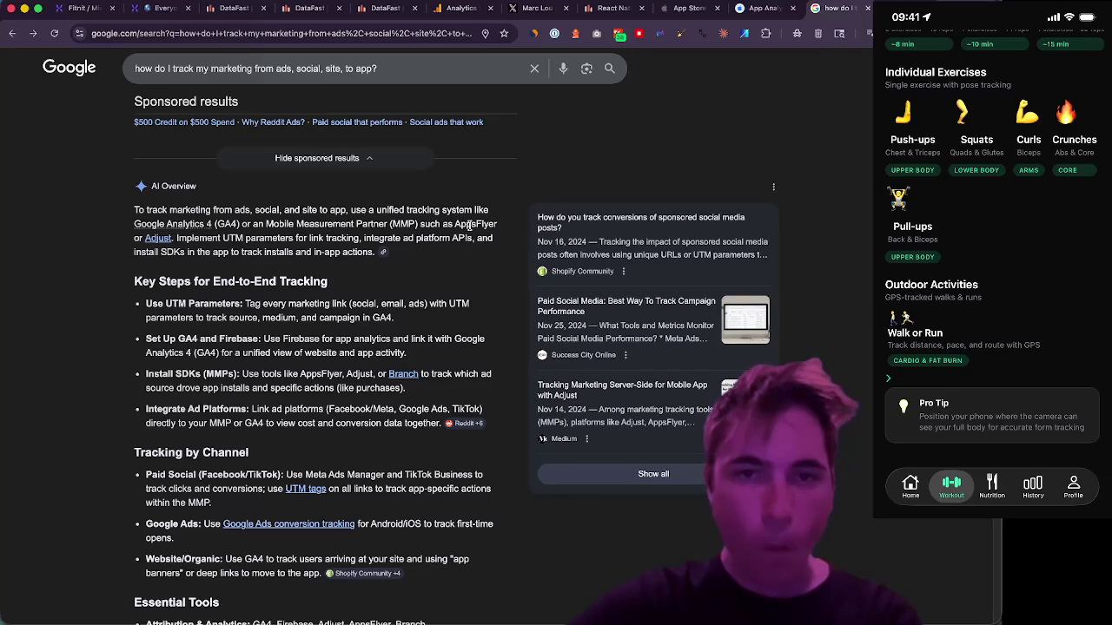
- Open the Medium article on server-side tracking with Adjust in a new tab and view it
right_click(161, 241)
click(239, 243)
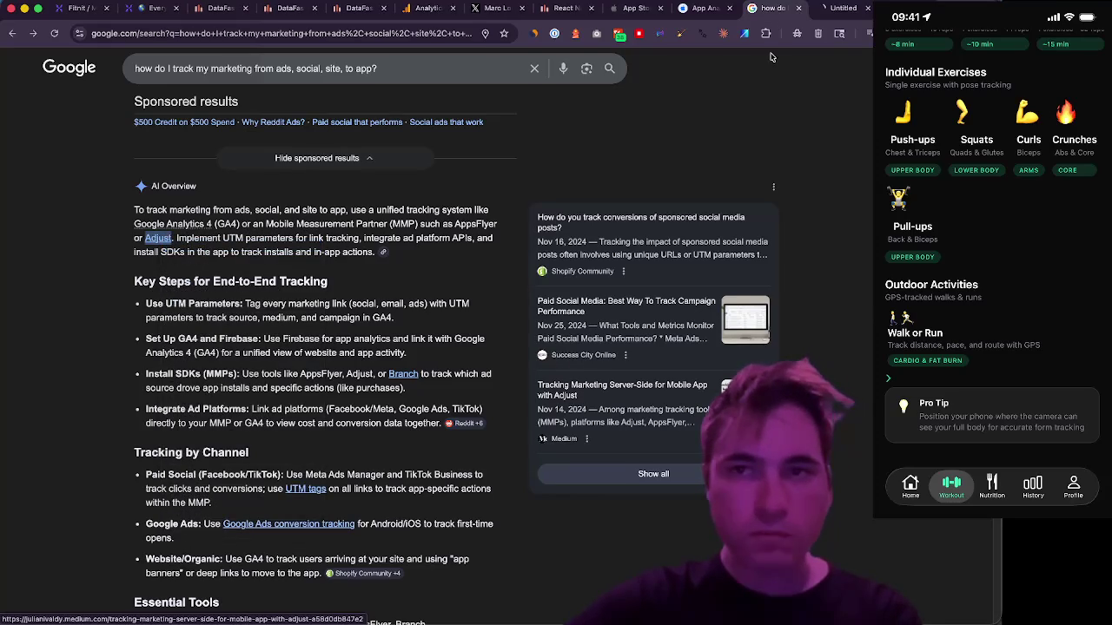
key(ctrl+Tab)
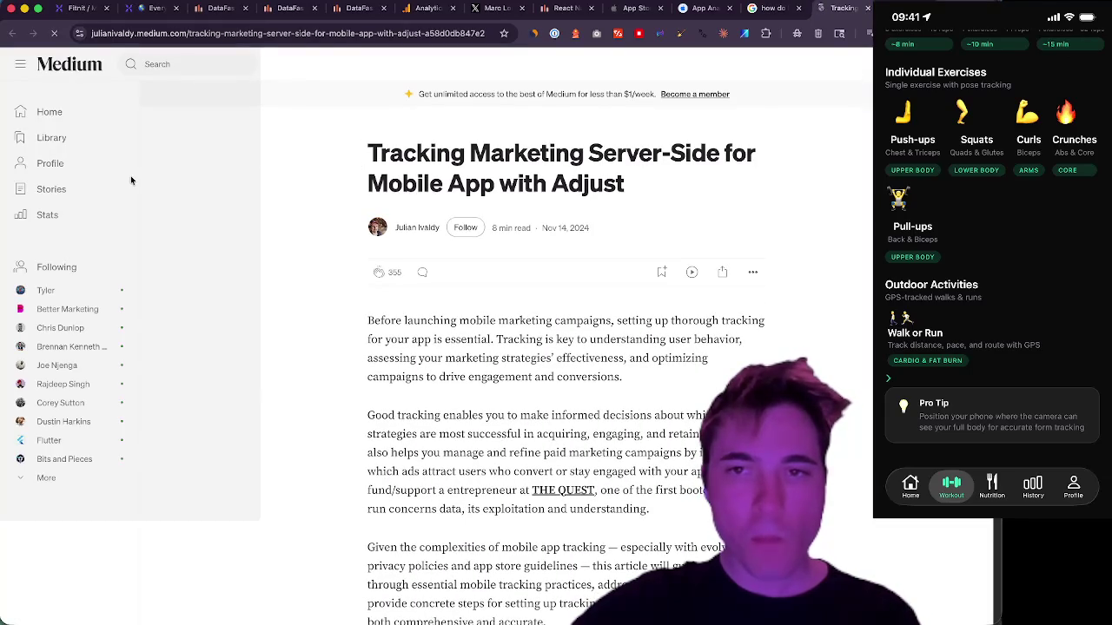
scroll(130, 179, down, 5)
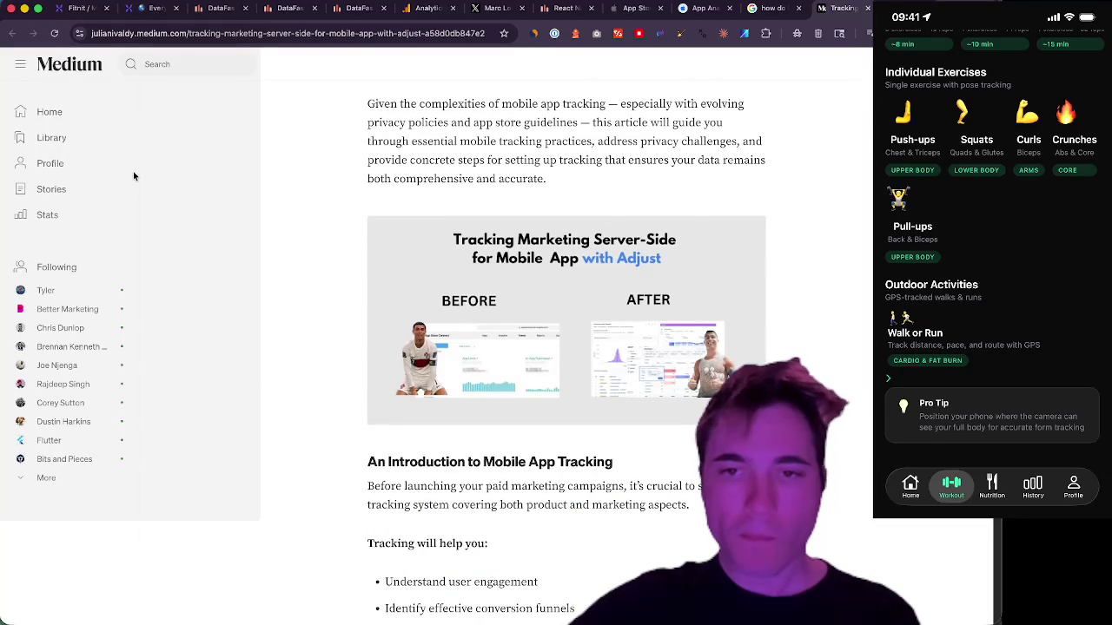
scroll(133, 176, down, 2)
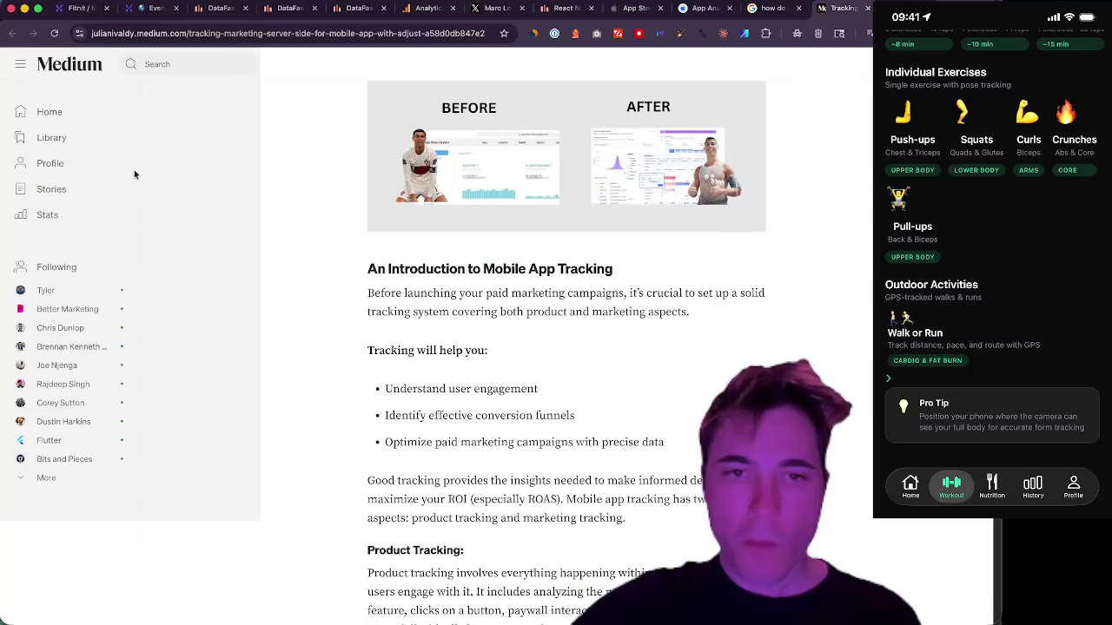
scroll(135, 174, down, 4)
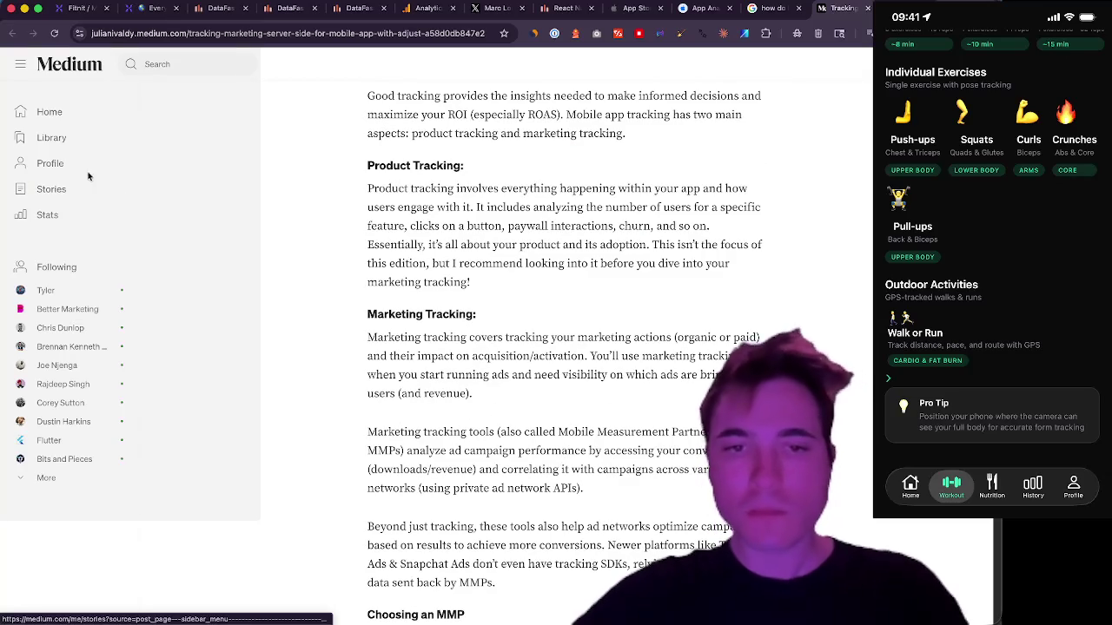
key(super+t)
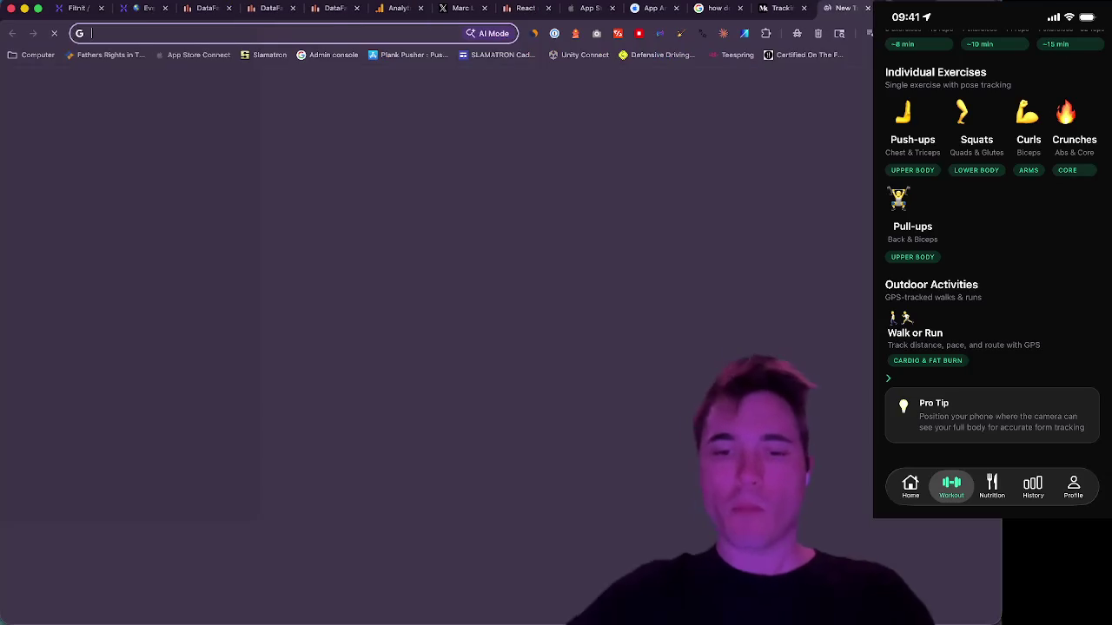
- Search Google for 'how to track your marketing funnel?' and open the sponsored Gong result
text(how to track your )
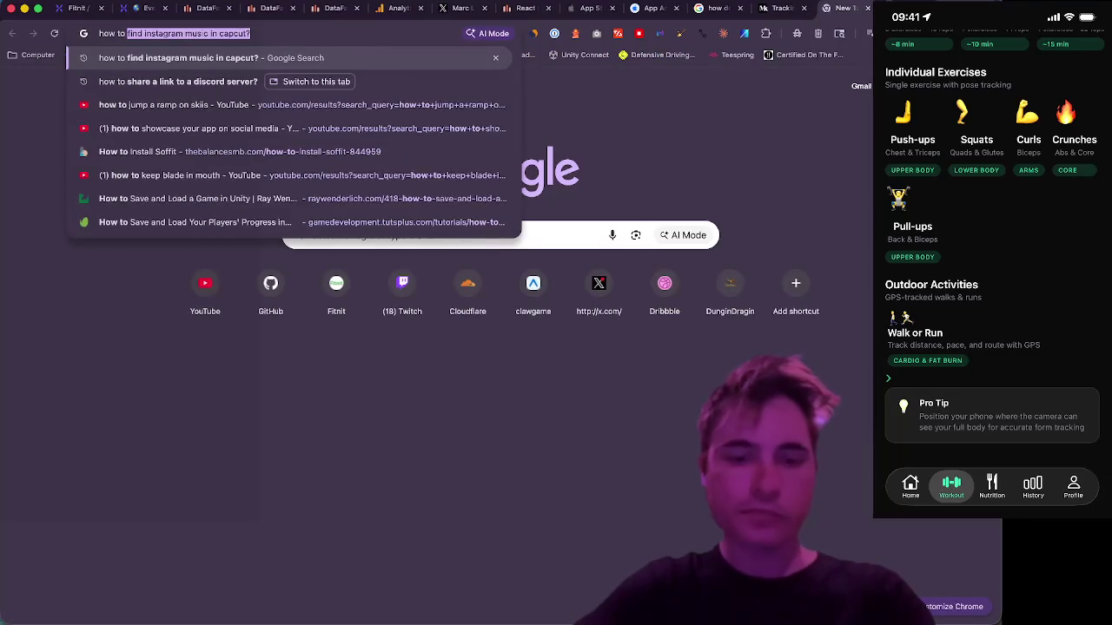
text(funn)
key(BackSpace)
key(BackSpace)
key(BackSpace)
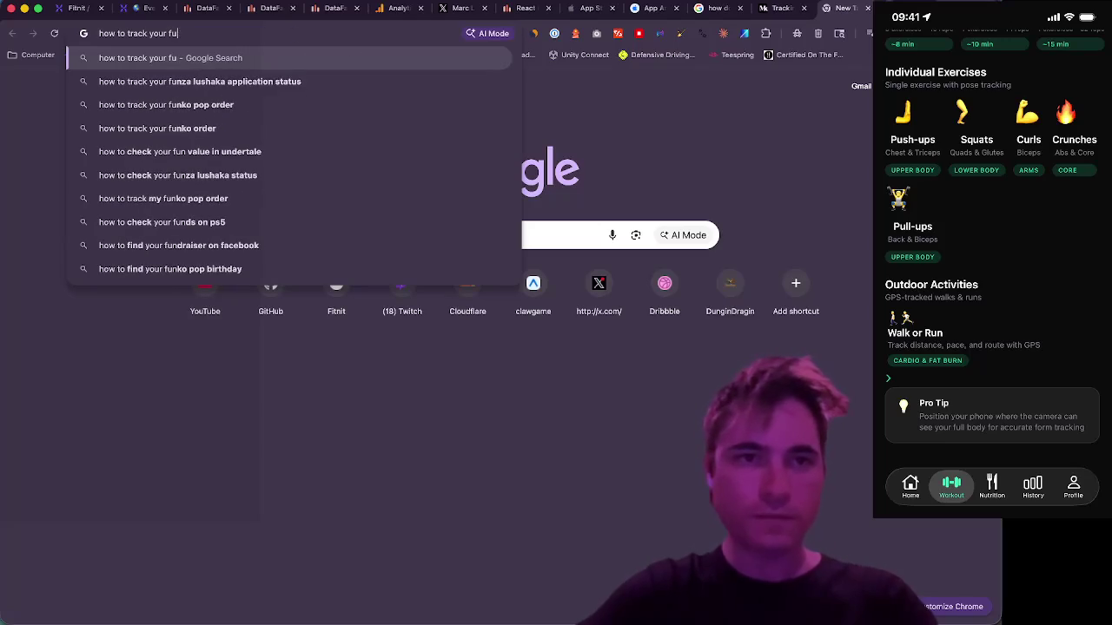
text(marke)
text(funnel?)
key(Return)
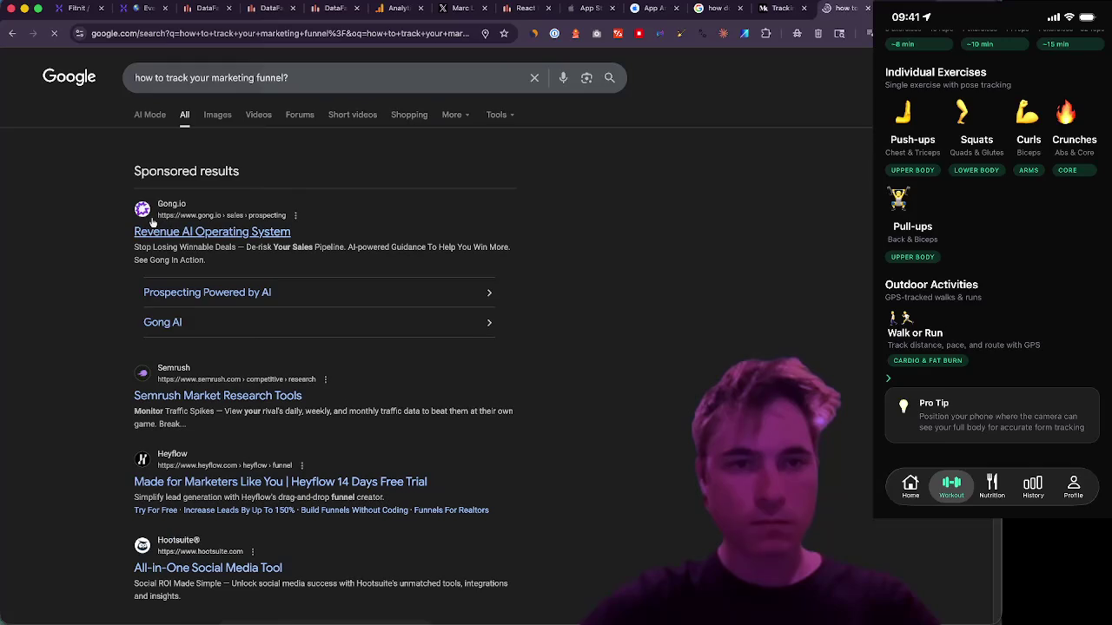
click(152, 230)
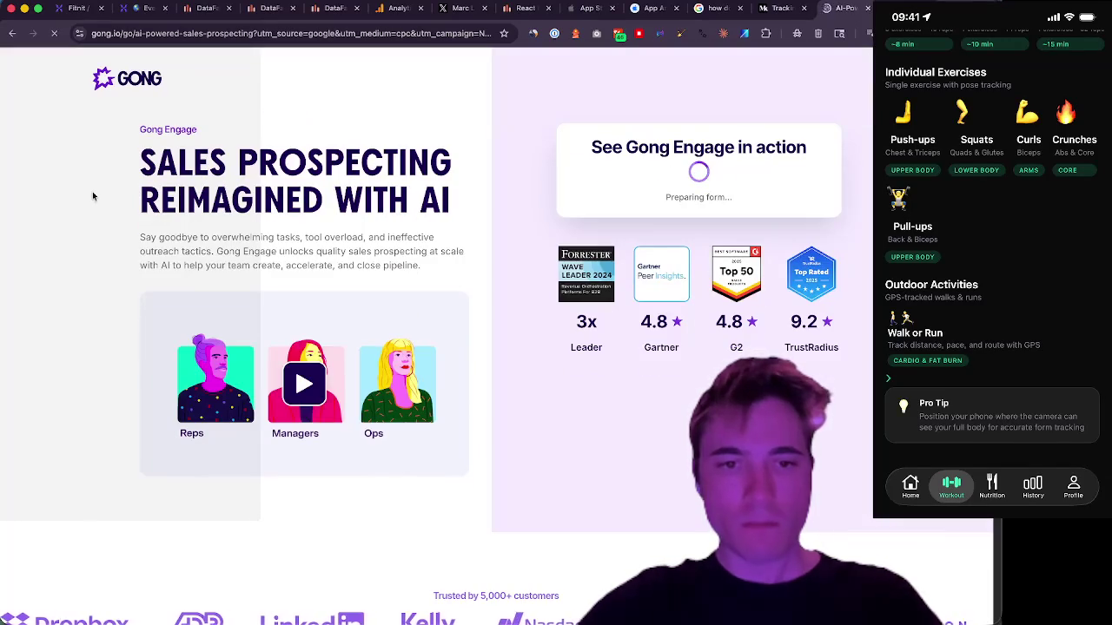
- Dismiss the cookie notice and read down the Gong Engage prospecting page
scroll(93, 193, down, 10)
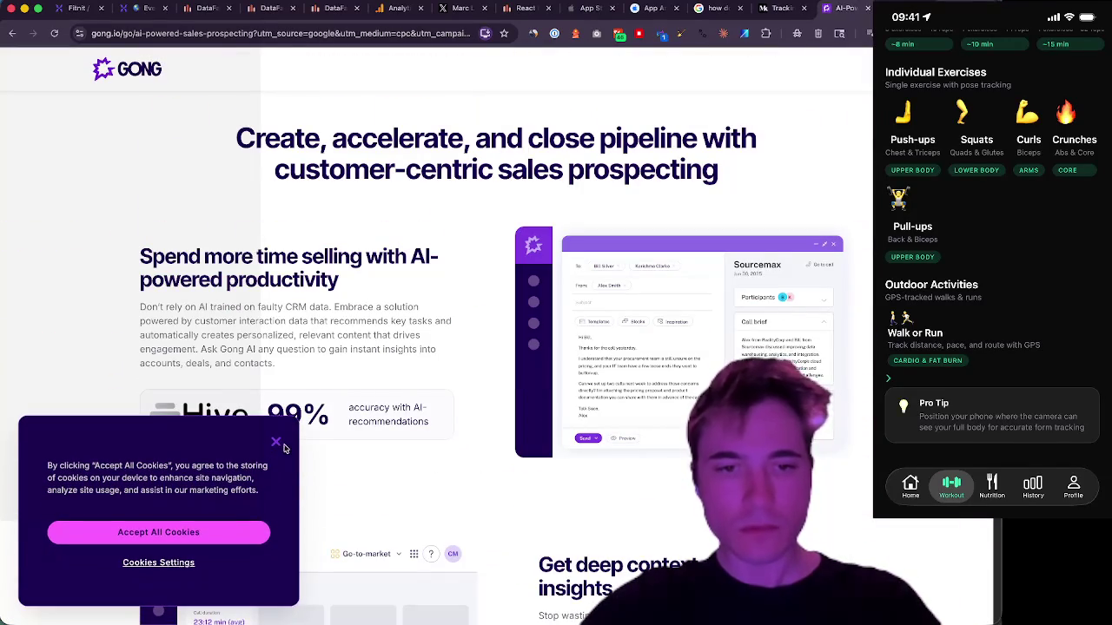
click(277, 444)
scroll(72, 223, down, 4)
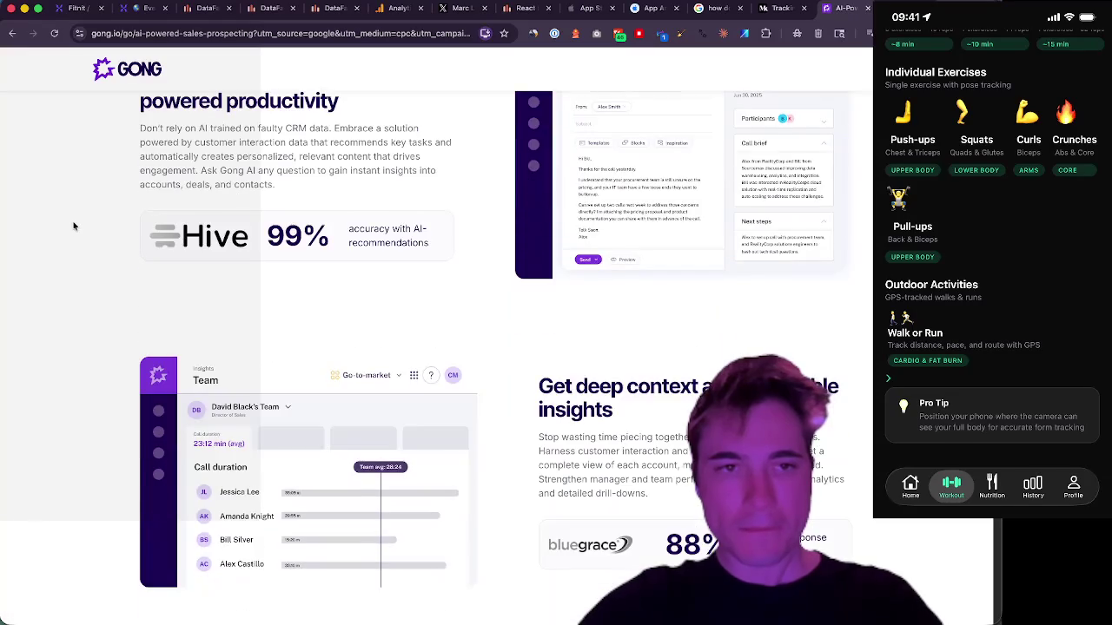
scroll(72, 220, up, 2)
scroll(72, 225, down, 12)
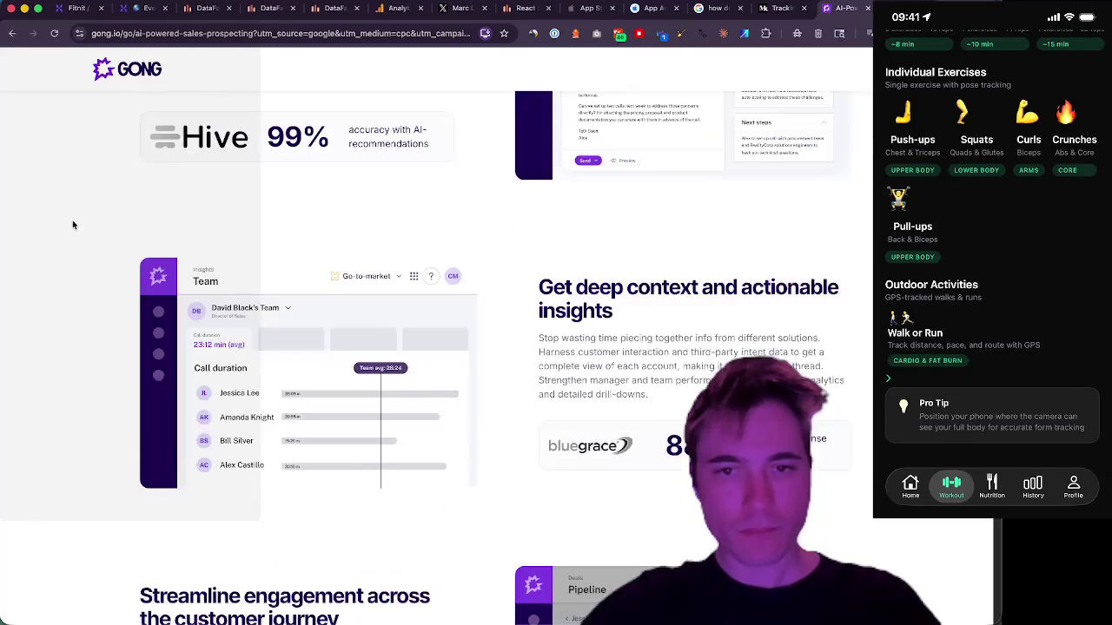
scroll(74, 222, down, 8)
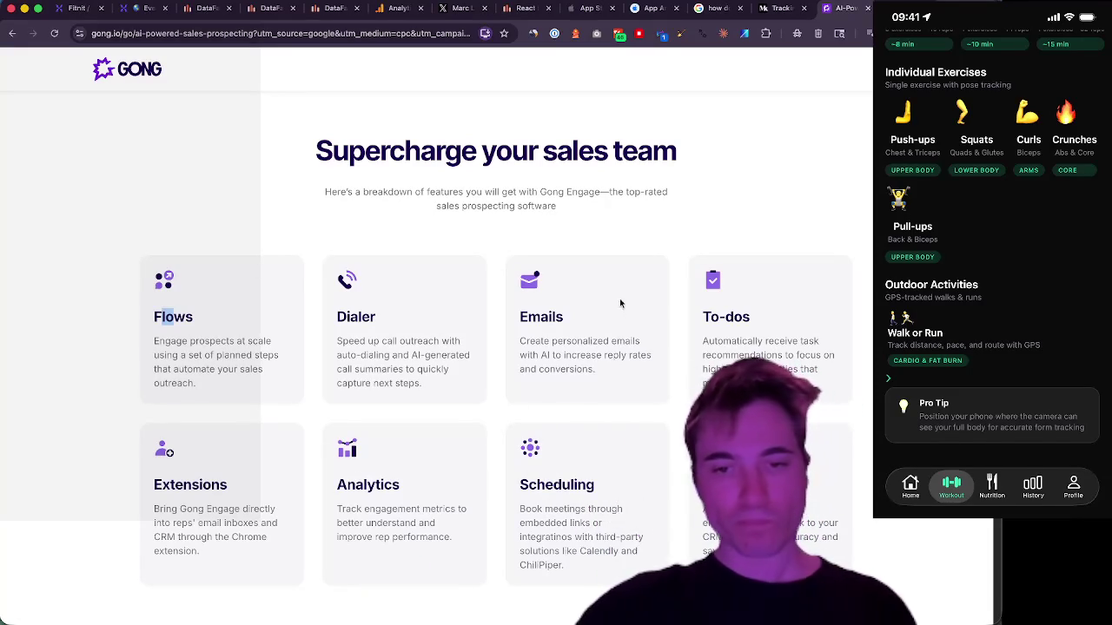
scroll(621, 303, down, 5)
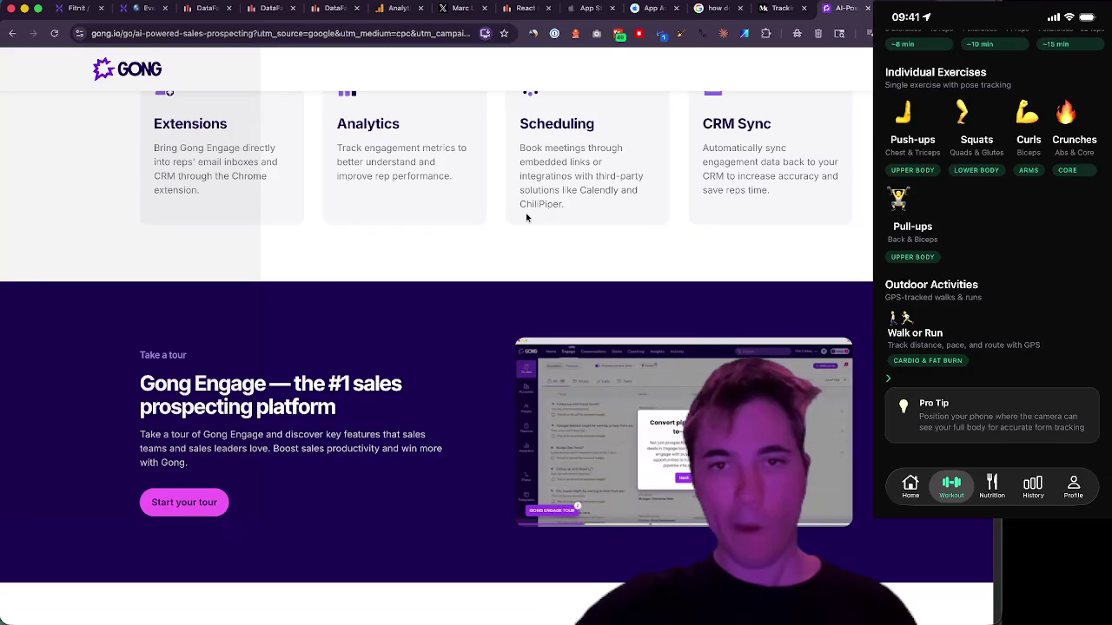
scroll(91, 337, down, 1)
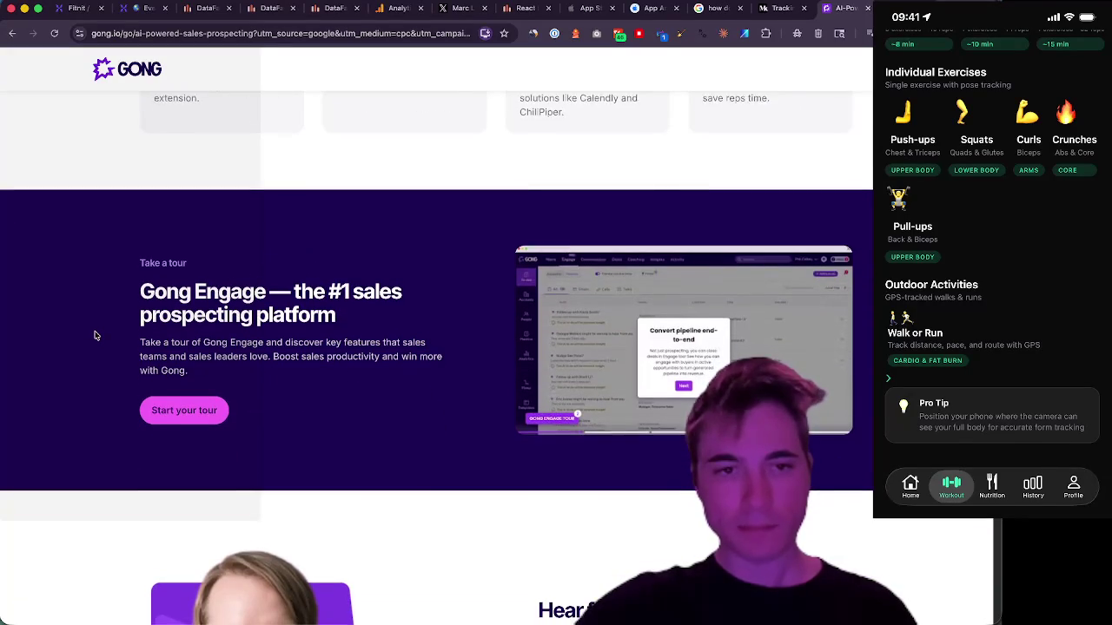
scroll(94, 335, down, 1)
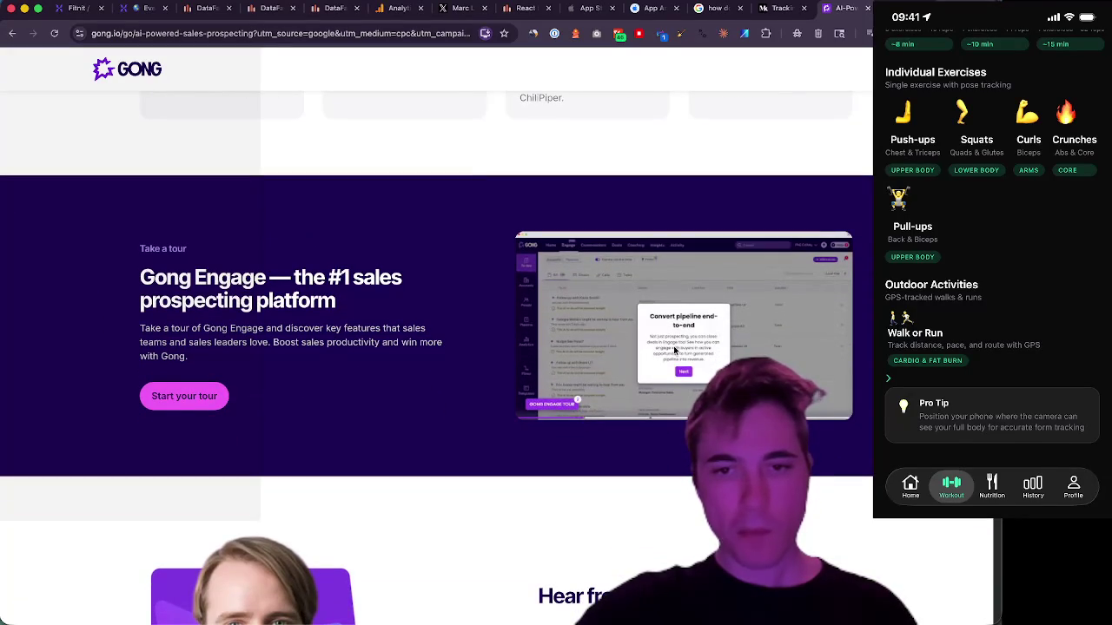
- Open and close the Gong Engage tour form, then highlight the 'Connected data for Increased visibility' heading
click(193, 401)
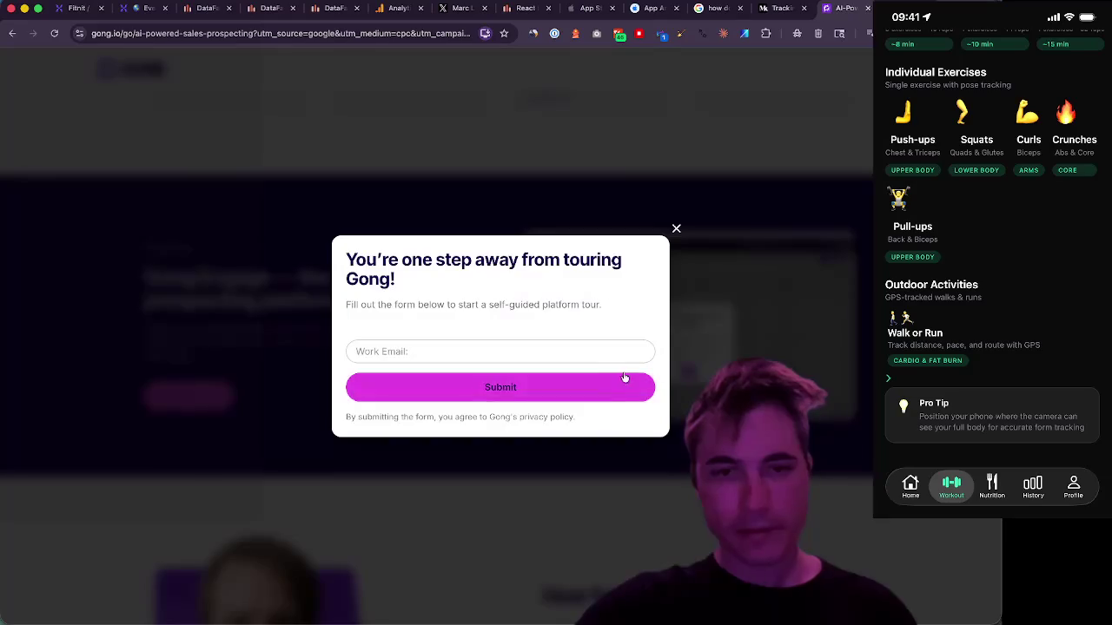
click(676, 228)
scroll(338, 293, down, 3)
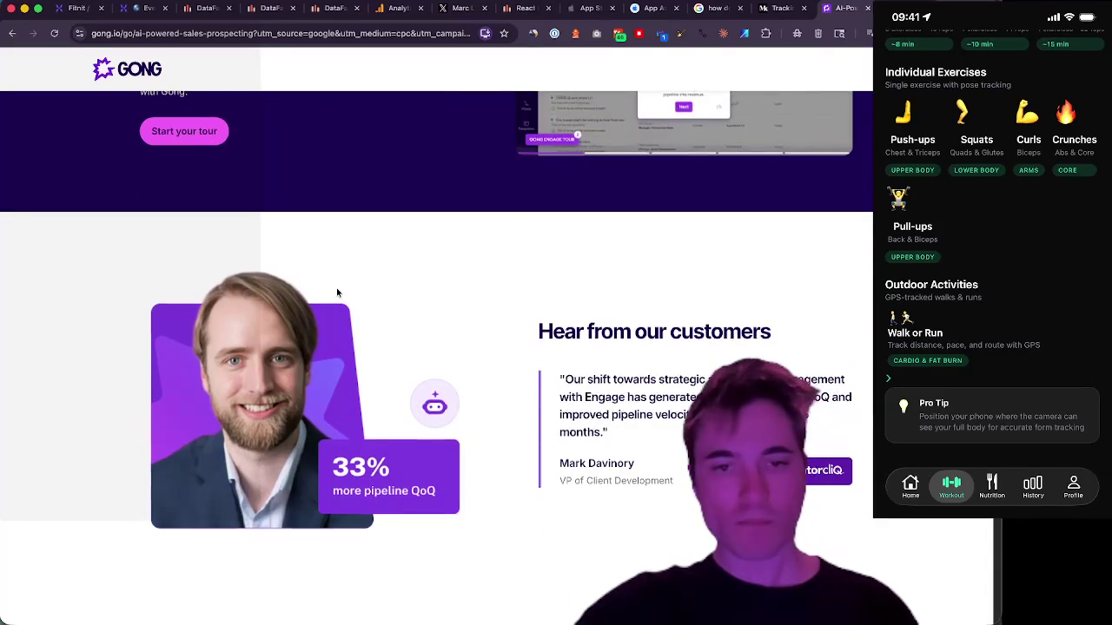
scroll(338, 293, down, 1)
scroll(338, 293, down, 4)
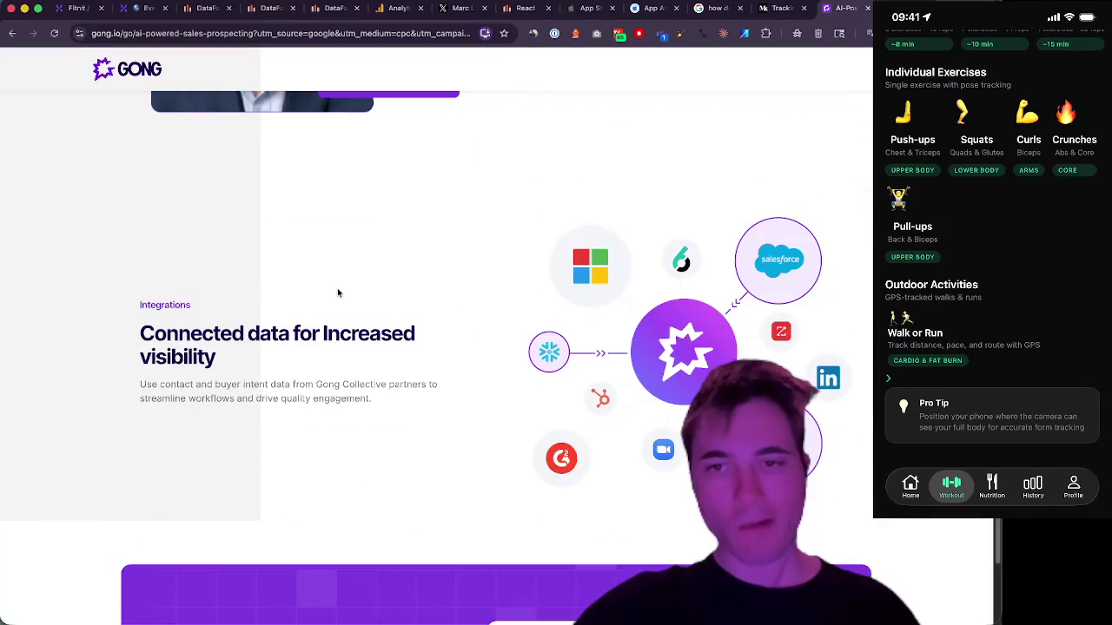
drag(141, 334, 246, 373)
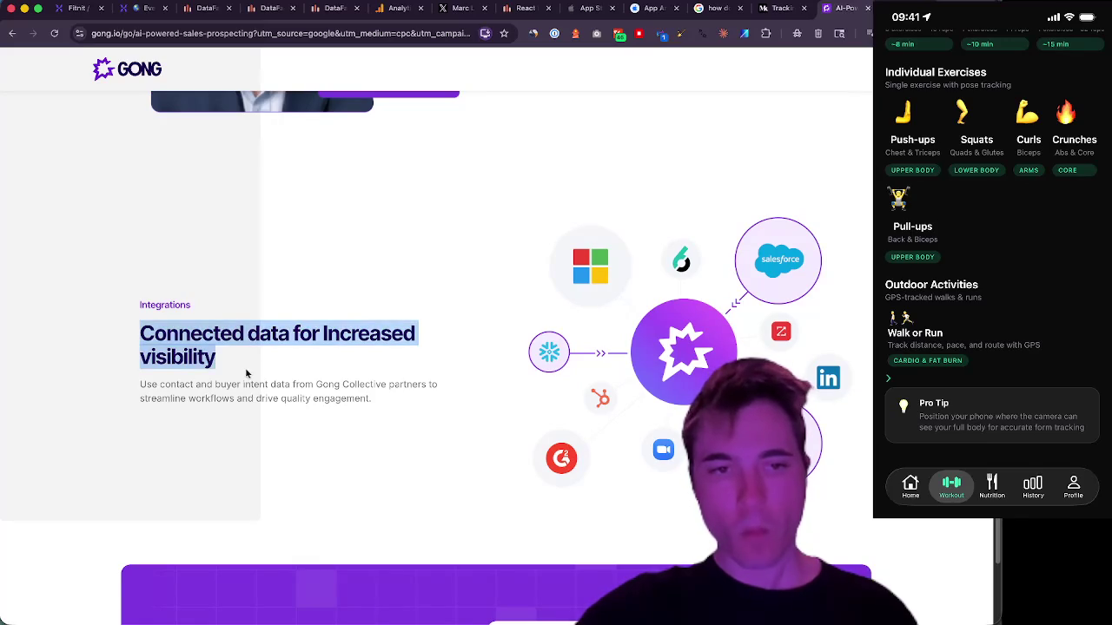
scroll(63, 357, down, 5)
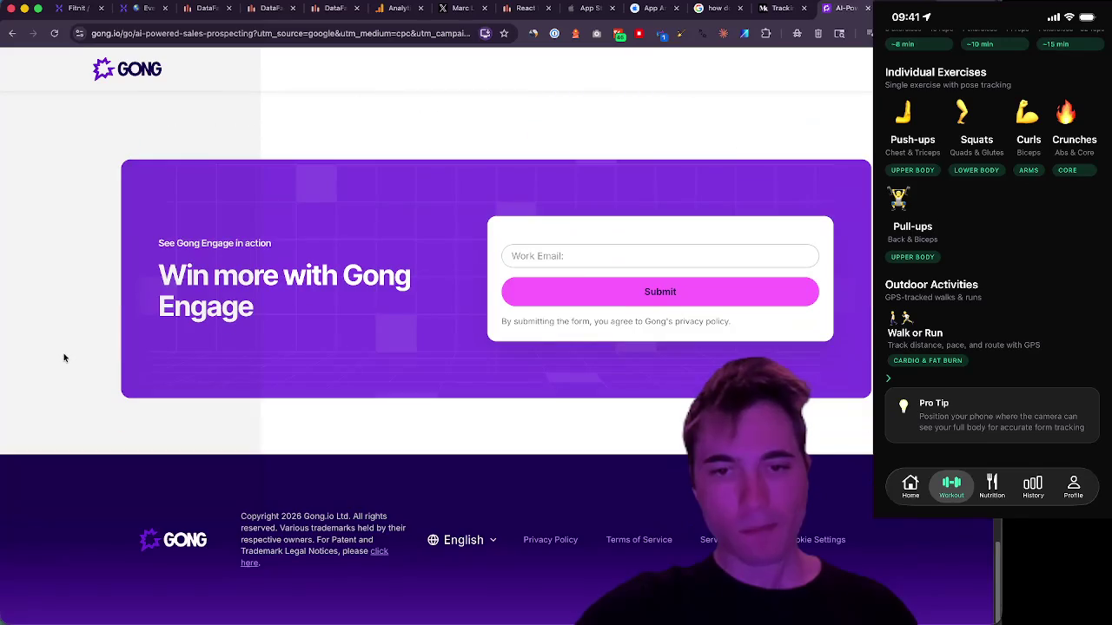
- Go back to the funnel search results and open the sponsored Semrush result
click(12, 33)
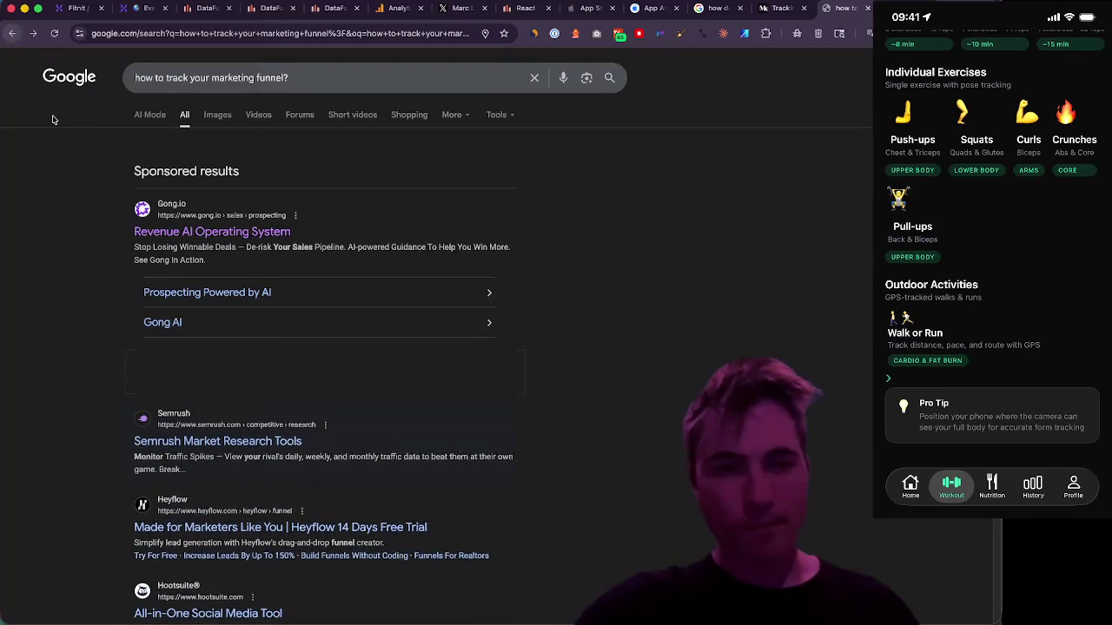
scroll(74, 296, down, 1)
click(225, 348)
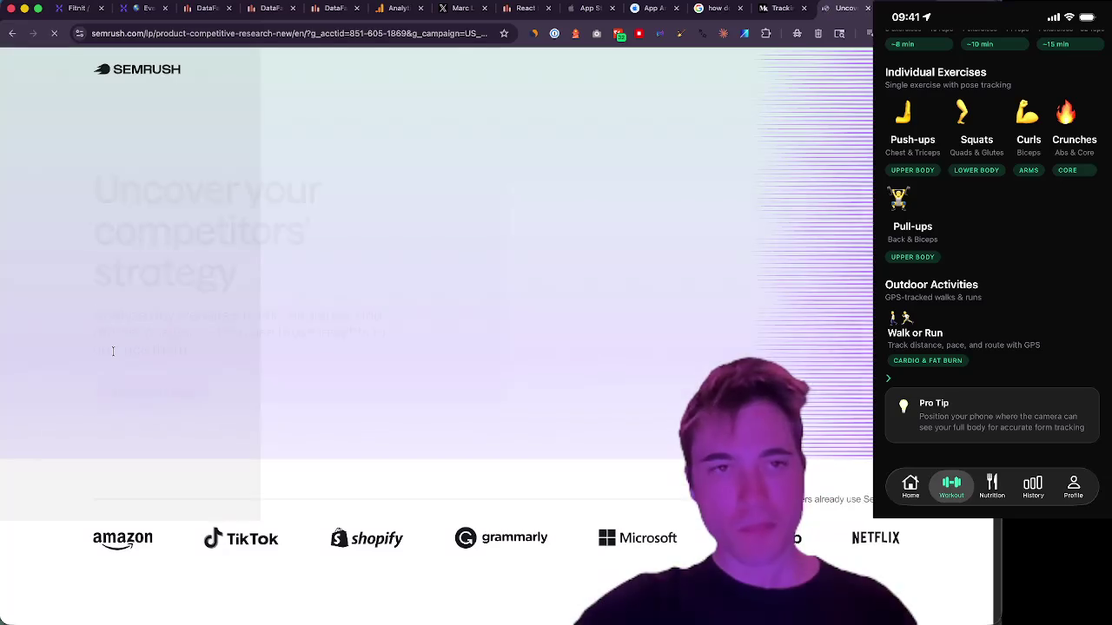
- Highlight the 'Uncover your competitors' strategy' headline and the website-traffic analysis paragraph
mouse_move(94, 149)
mouse_down()
mouse_move(241, 259)
mouse_move(96, 247)
mouse_move(106, 159)
mouse_move(94, 159)
mouse_move(240, 267)
mouse_up()
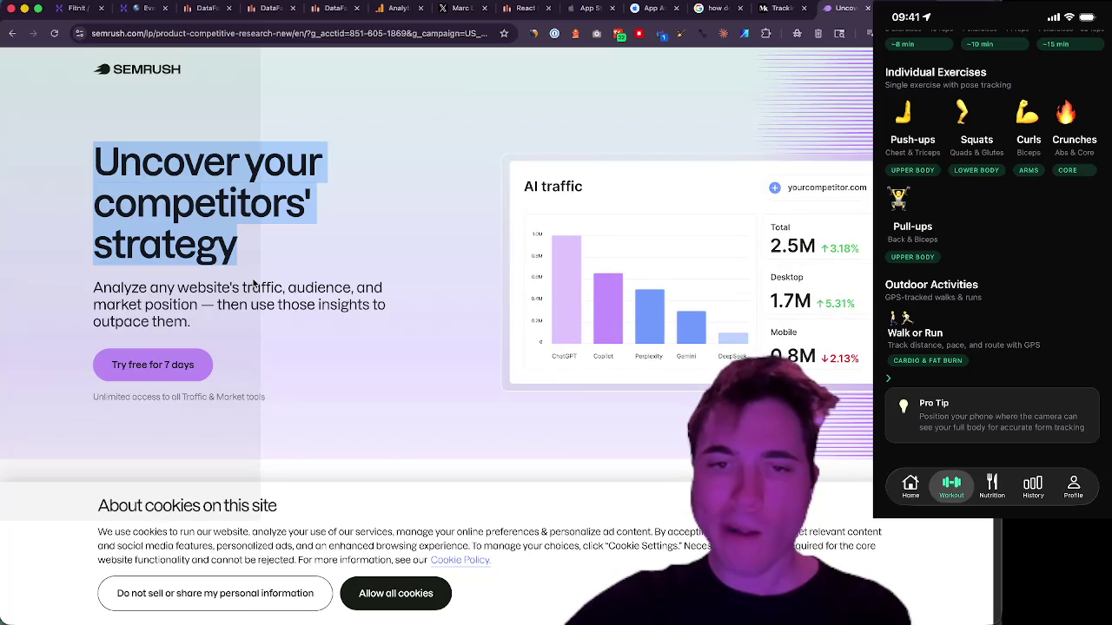
mouse_move(95, 287)
mouse_down()
mouse_move(318, 306)
mouse_move(342, 320)
mouse_up()
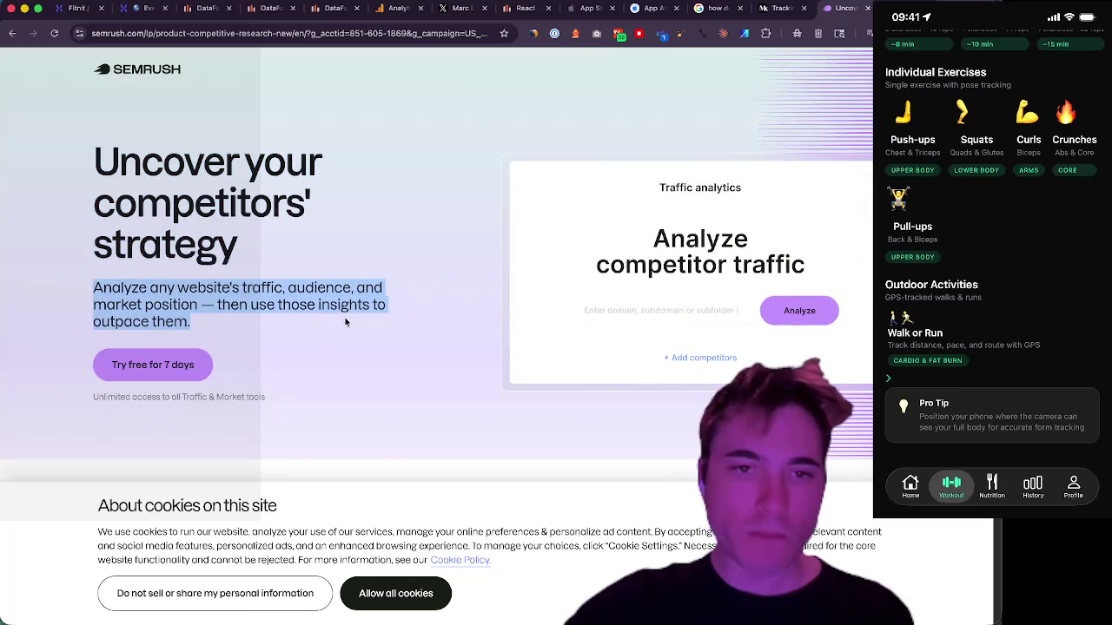